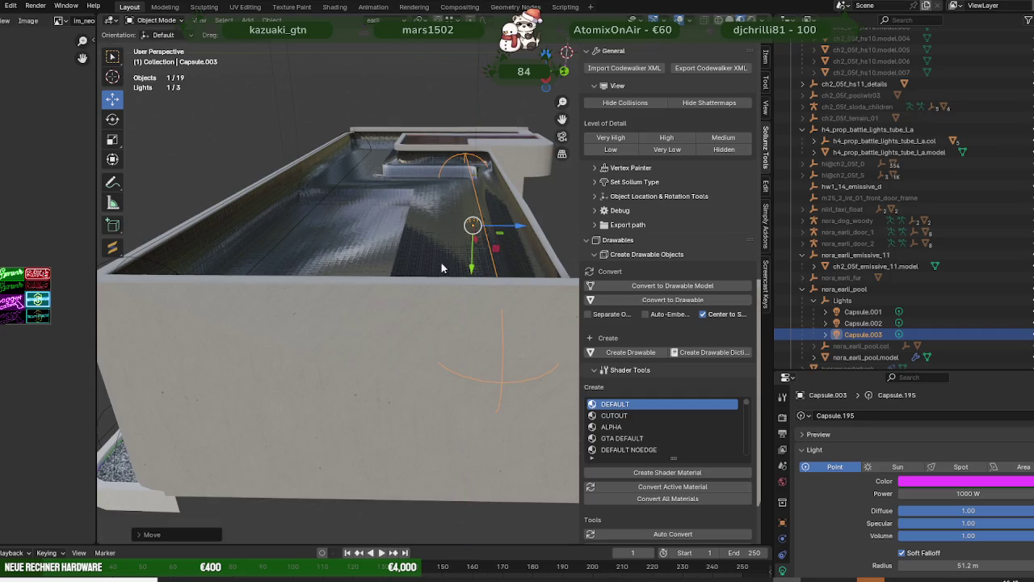
Step: Slide Capsule.001 slightly along the pool's length, beside its side wall
click(303, 188)
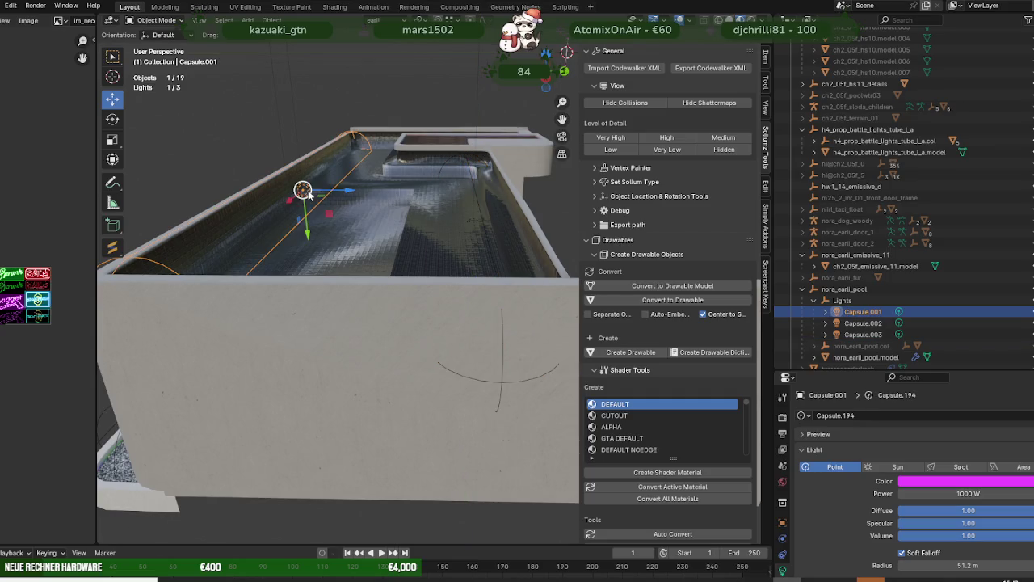
drag(307, 234, 303, 240)
scroll(348, 267, down, 5)
mouse_move(401, 317)
middle_down()
mouse_move(426, 459)
mouse_move(366, 240)
middle_up()
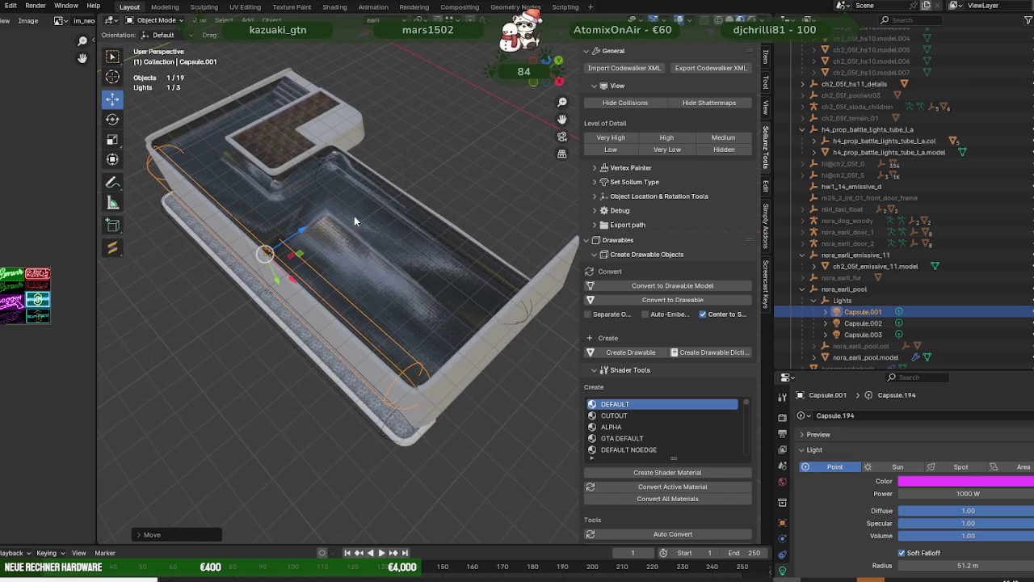
Step: Select the Capsule.003 light and view the pool from a new angle
click(880, 335)
scroll(563, 344, down, 3)
mouse_move(483, 361)
middle_down()
mouse_move(500, 341)
mouse_move(505, 383)
mouse_move(362, 386)
mouse_move(424, 356)
middle_up()
Step: Duplicate Capsule.003 into Capsule.004 and lower the copy
key(shift+d)
key(Escape)
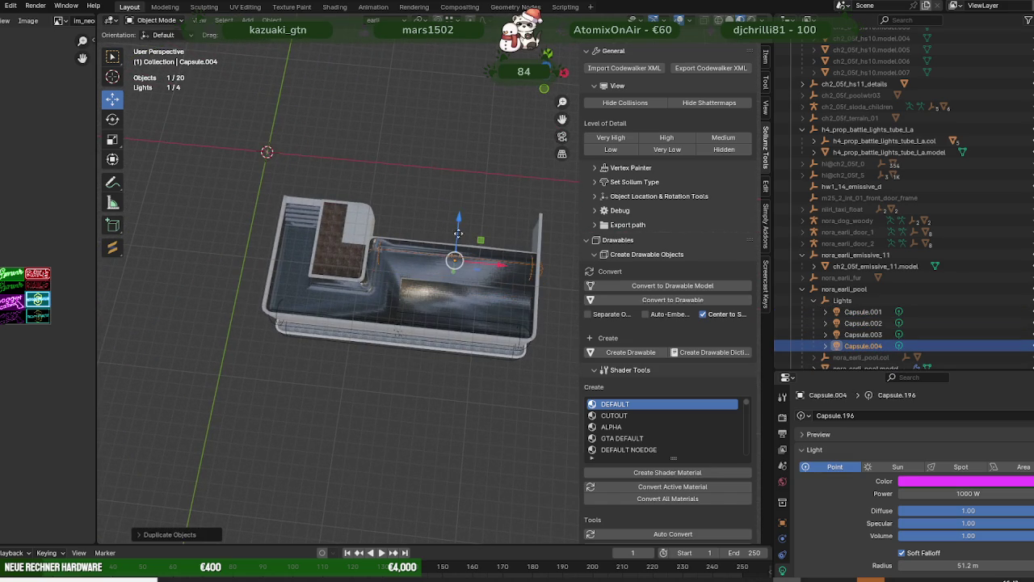
drag(457, 217, 455, 245)
Step: Rotate Capsule.004 until it lies horizontally
key(r)
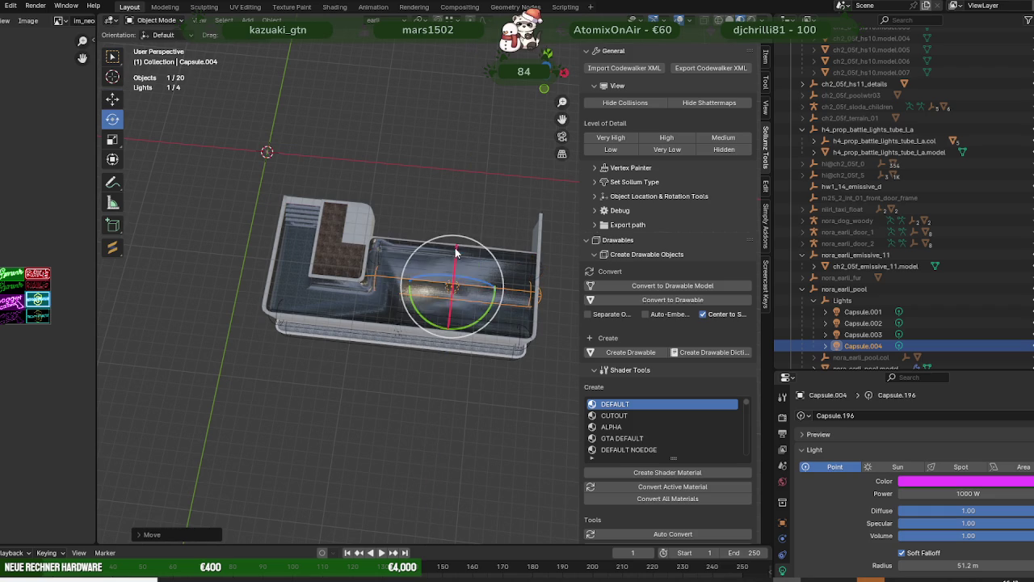
mouse_move(454, 333)
middle_down()
mouse_move(450, 201)
mouse_move(358, 203)
middle_up()
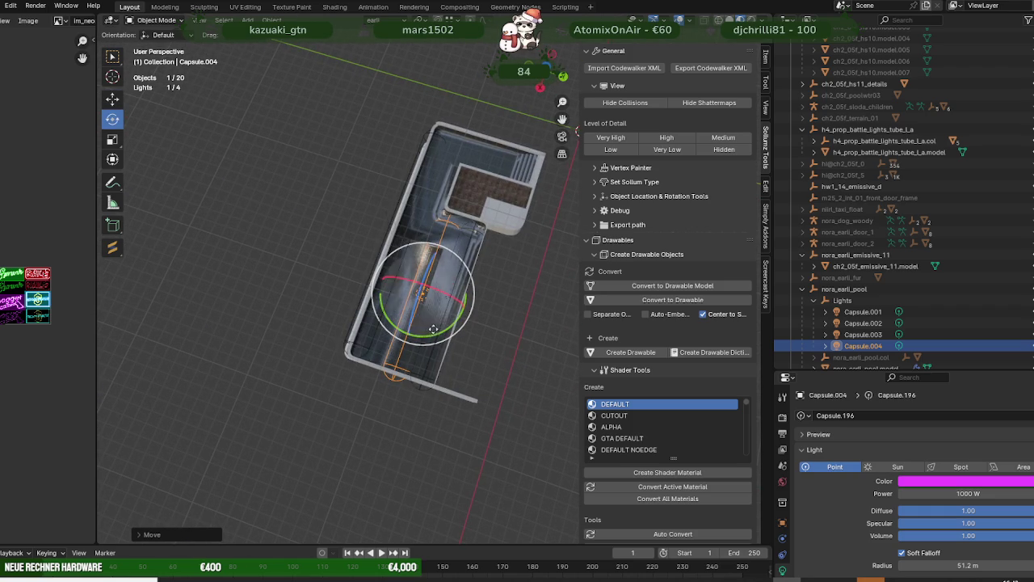
drag(418, 334, 451, 331)
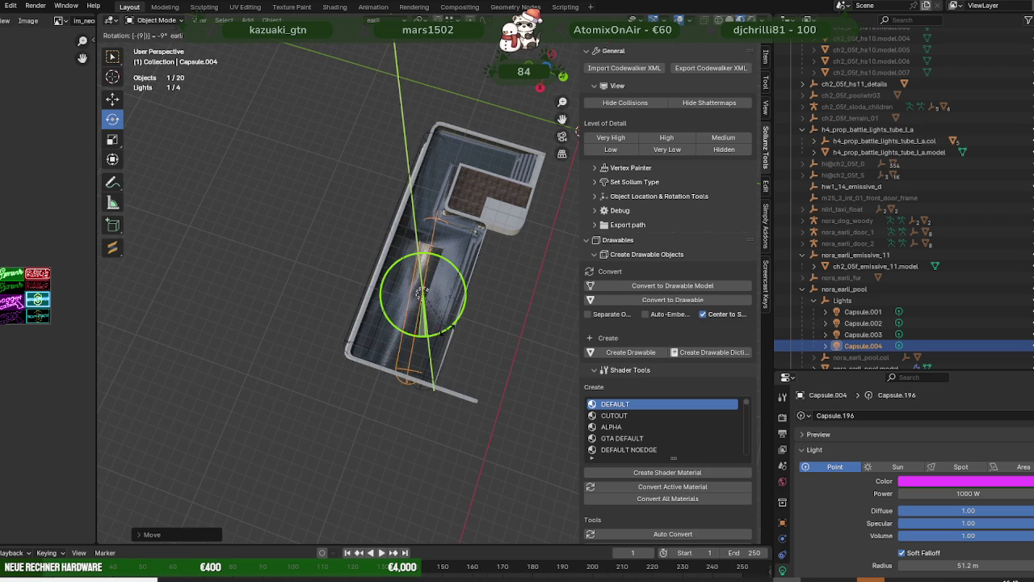
drag(451, 332, 478, 336)
Step: Slide Capsule.004 along the X axis in top view toward the far end
key(shift+space)
key(g)
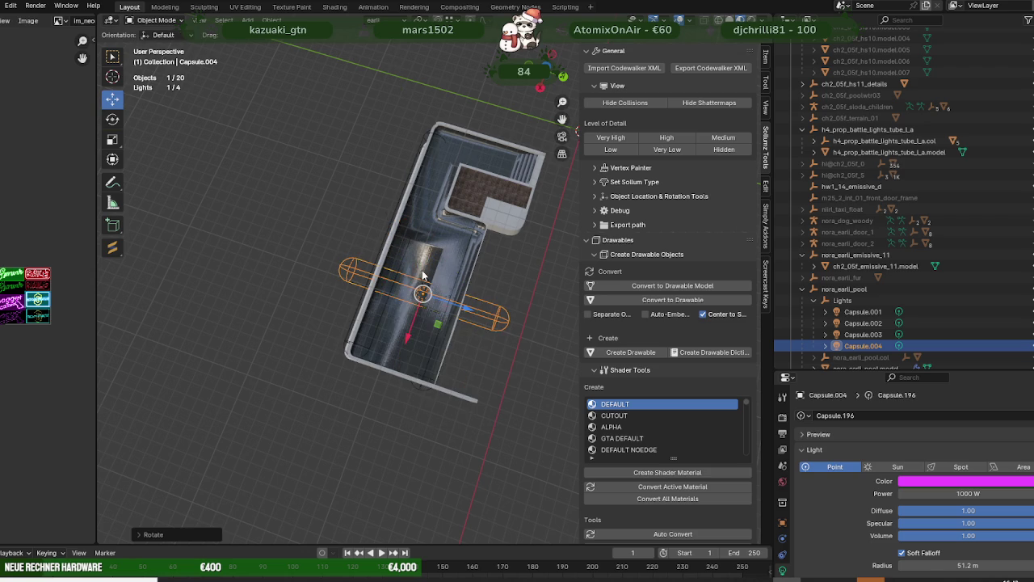
drag(405, 338, 384, 396)
key(KP_7)
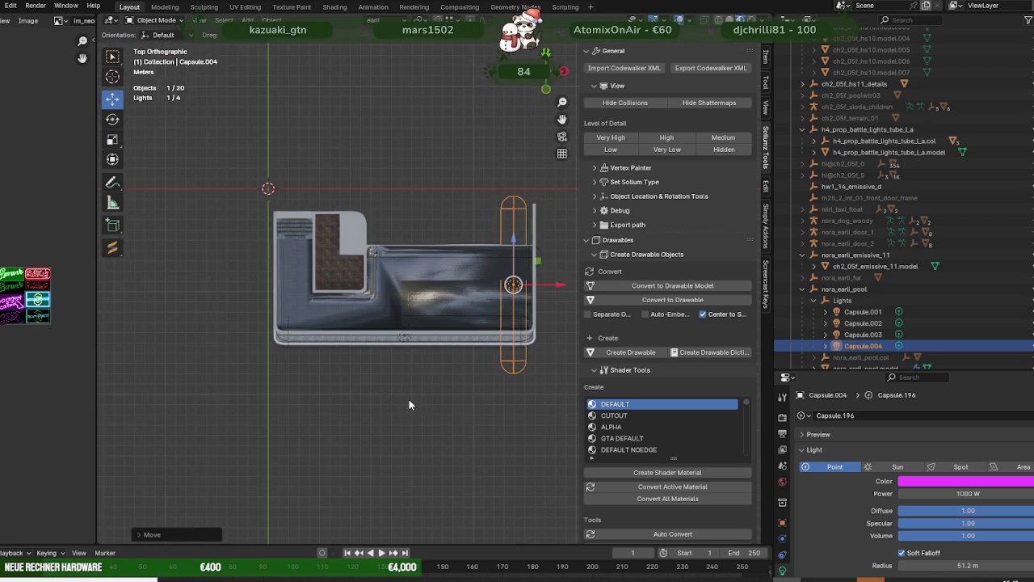
shift+middle_drag(413, 398, 346, 411)
key(g)
key(x)
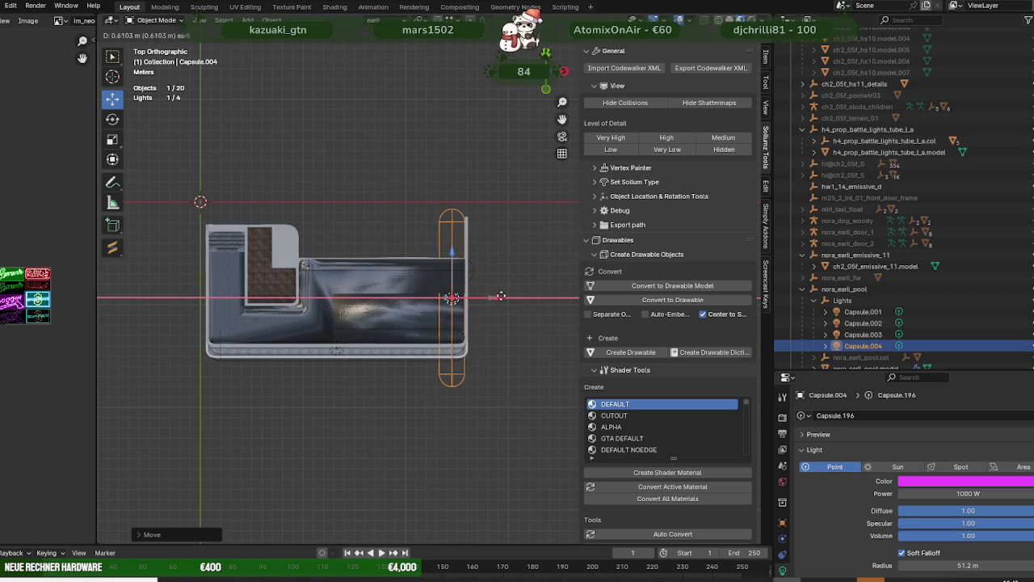
click(508, 299)
right_click(509, 300)
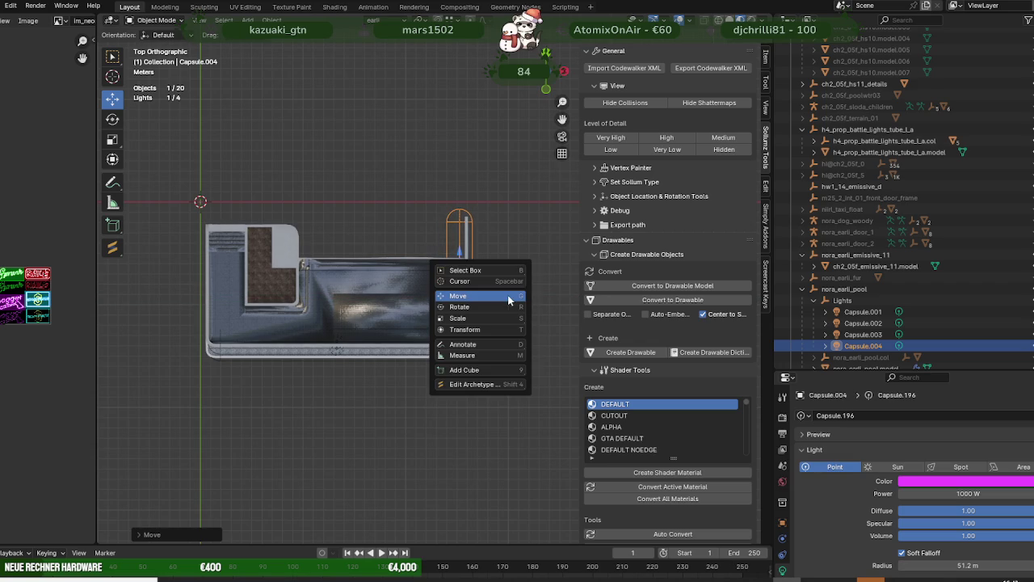
Step: Reselect Capsule.004 and reposition it from an angled view
click(415, 221)
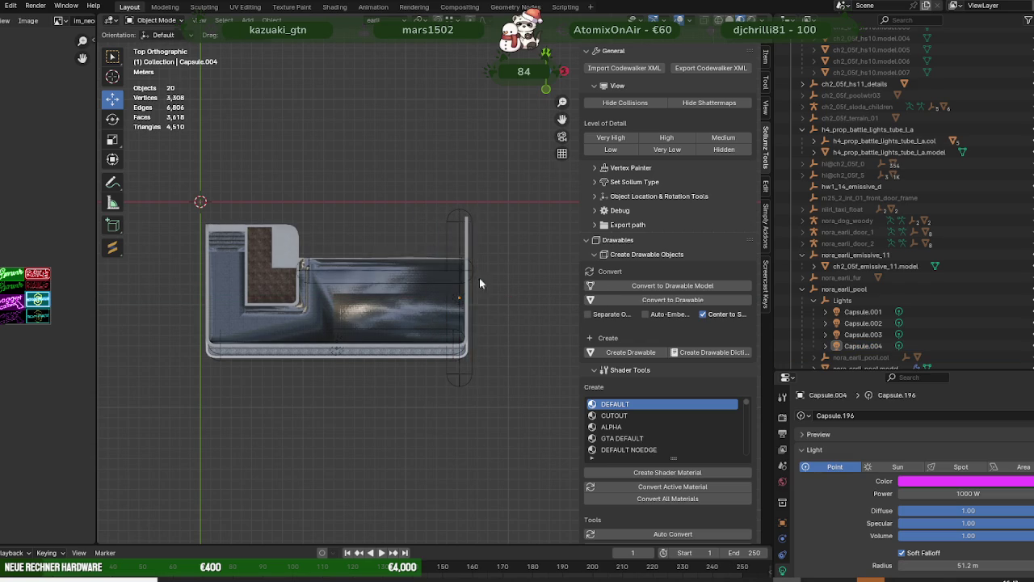
click(458, 300)
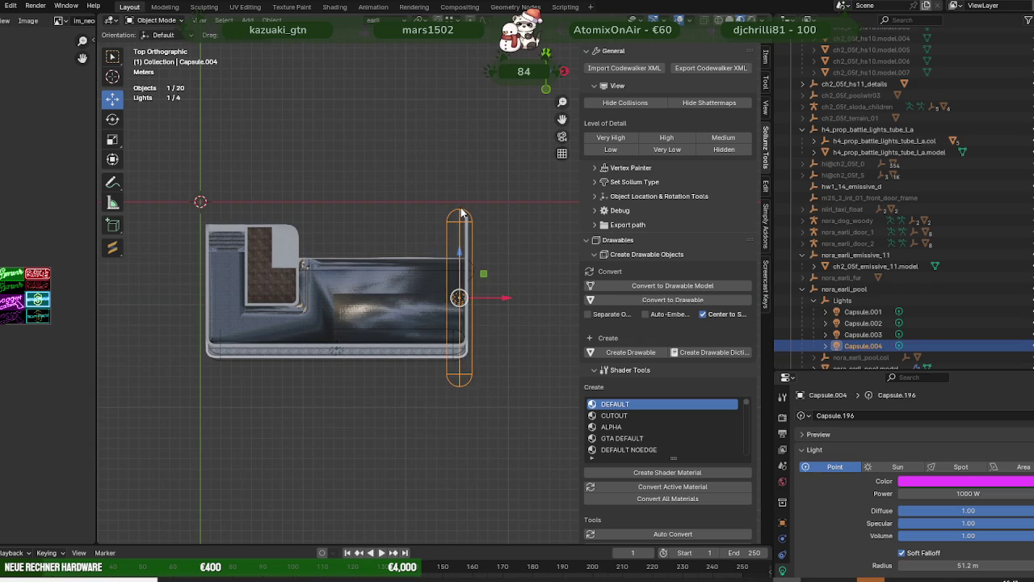
scroll(428, 235, up, 2)
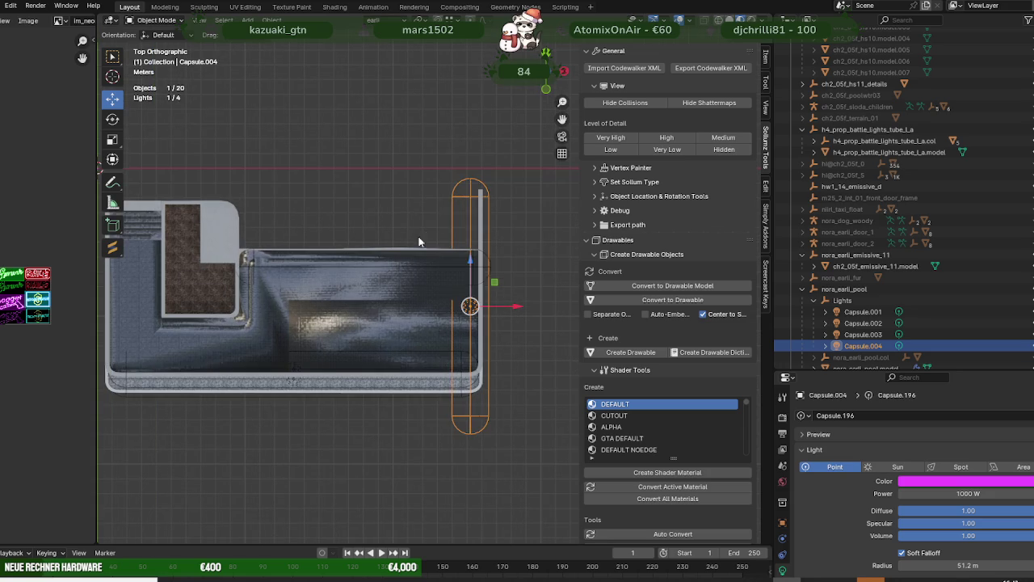
click(467, 175)
click(470, 307)
mouse_move(464, 200)
middle_down()
mouse_move(496, 199)
mouse_move(497, 303)
middle_up()
key(g)
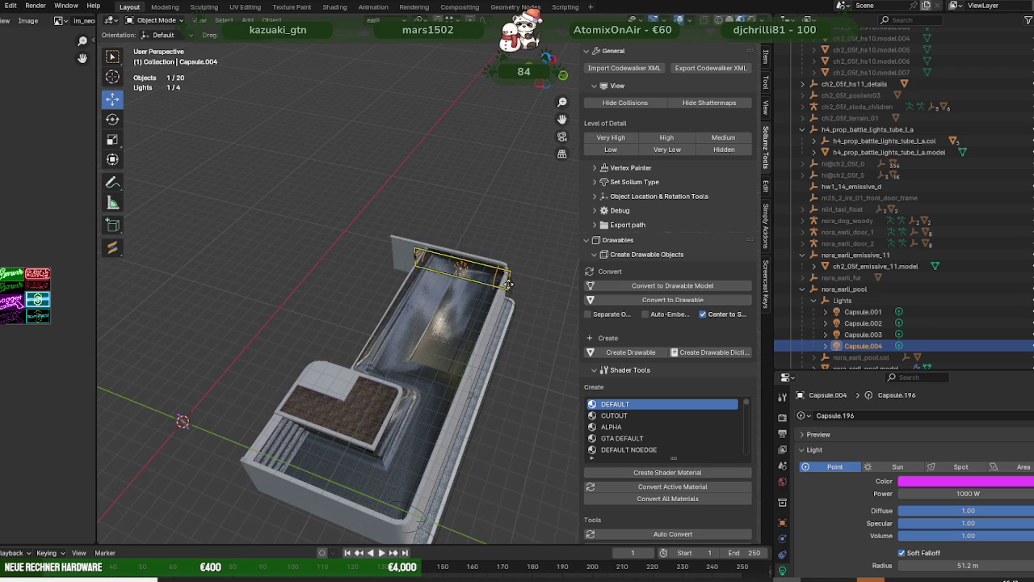
click(508, 283)
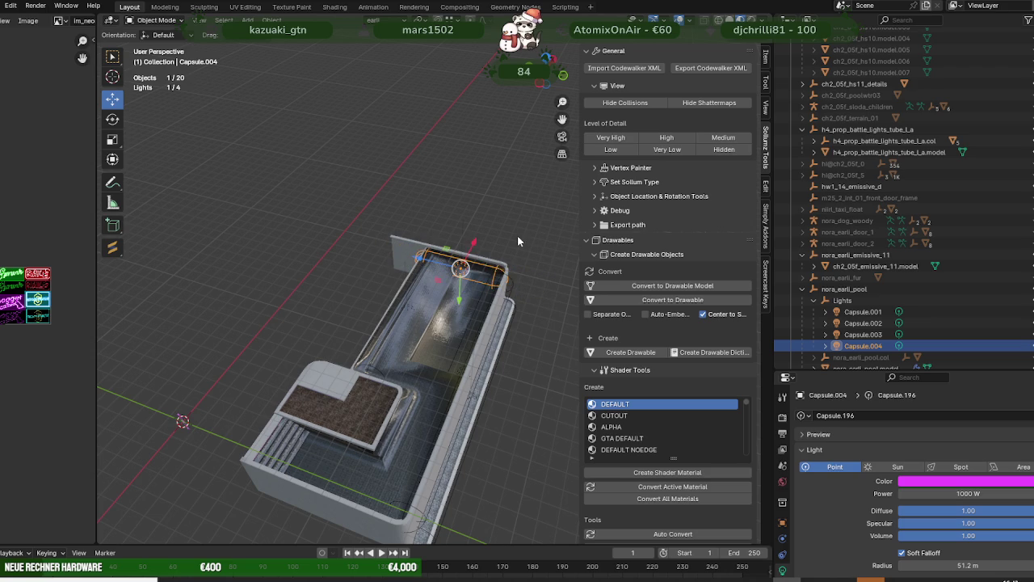
Step: Lower Capsule.004 vertically, checking it from top and tilted views
key(KP_7)
scroll(478, 267, up, 2)
scroll(478, 267, up, 3)
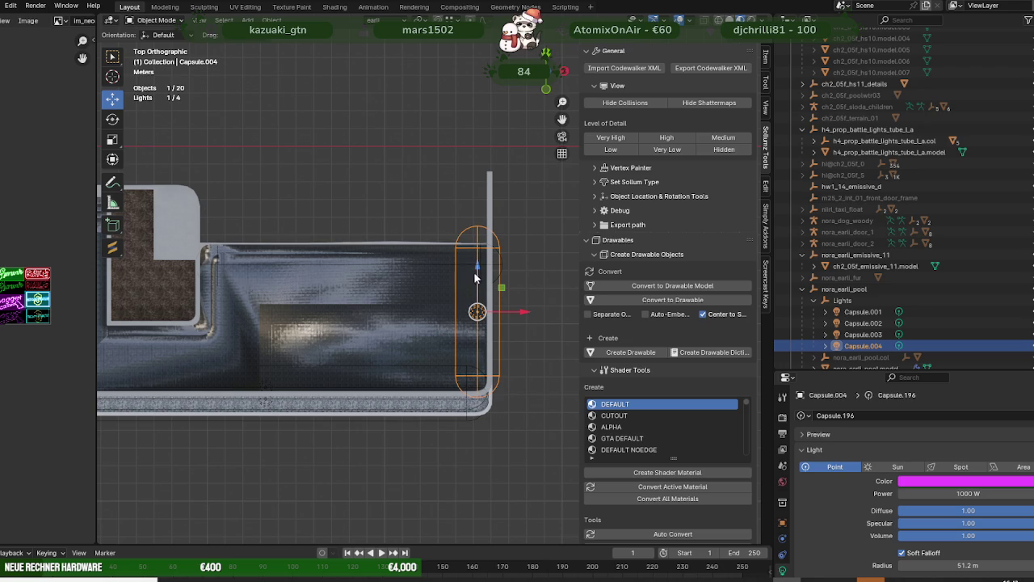
middle_drag(450, 256, 466, 310)
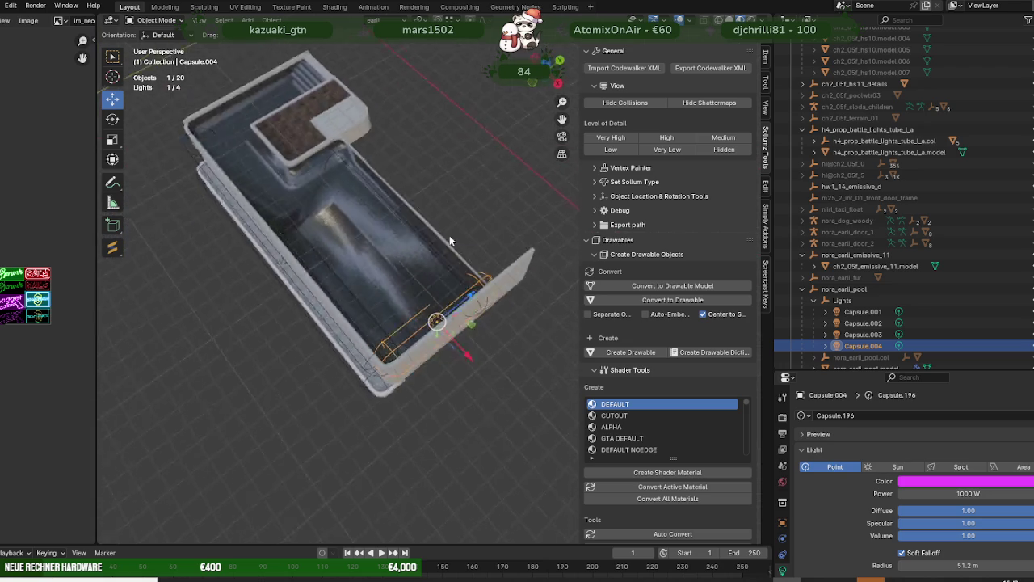
drag(461, 308, 451, 312)
key(KP_7)
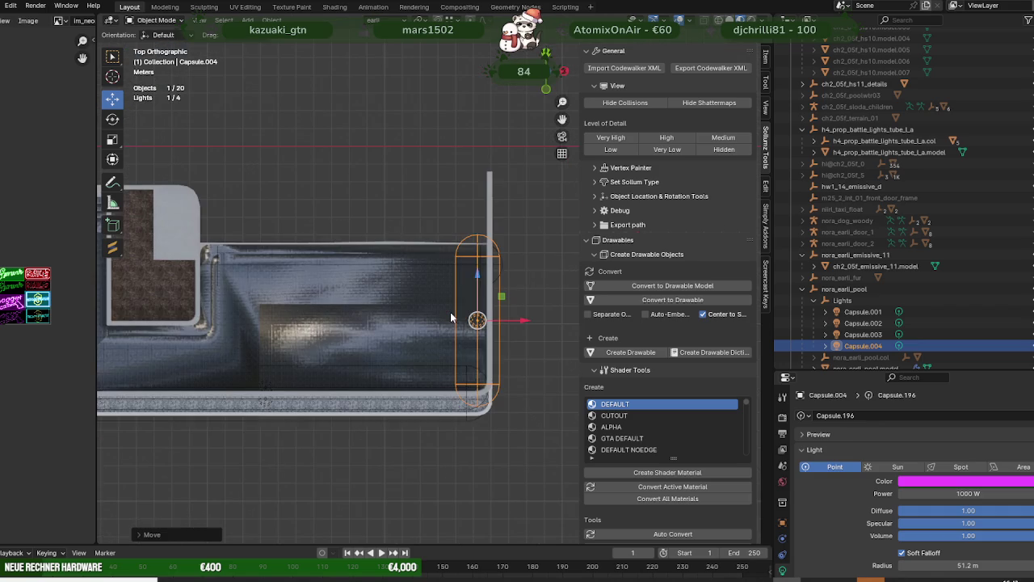
Step: Slide Capsule.004 along X until it sits just inside the end wall
scroll(533, 343, up, 3)
shift+middle_drag(529, 344, 475, 317)
scroll(475, 317, up, 1)
drag(475, 317, 476, 310)
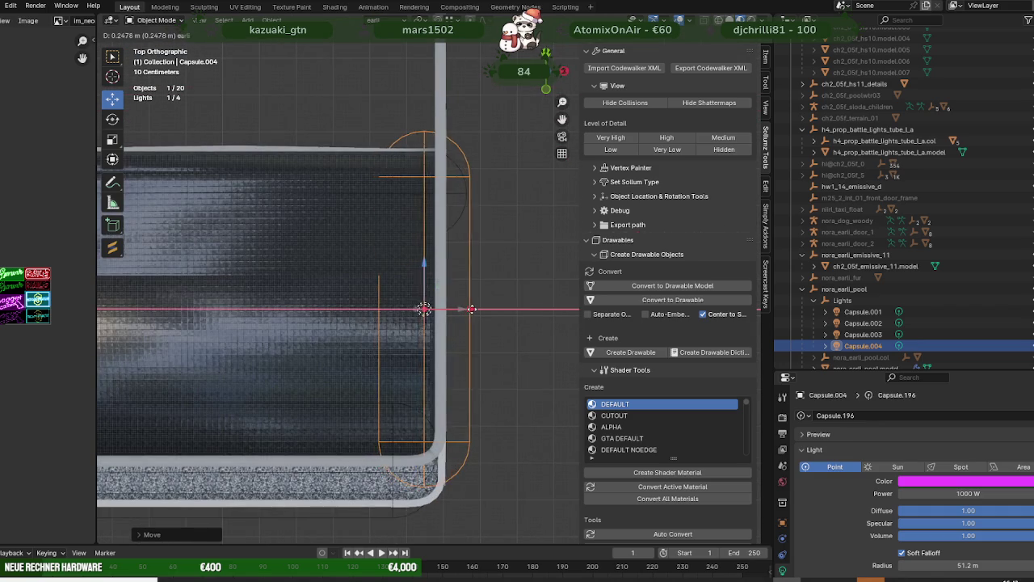
drag(475, 310, 476, 319)
scroll(451, 376, down, 2)
middle_drag(451, 375, 415, 200)
key(shift+d)
key(shift+d)
Step: Drop the duplicated capsule light in place
click(414, 201)
scroll(415, 200, down, 2)
scroll(380, 291, down, 2)
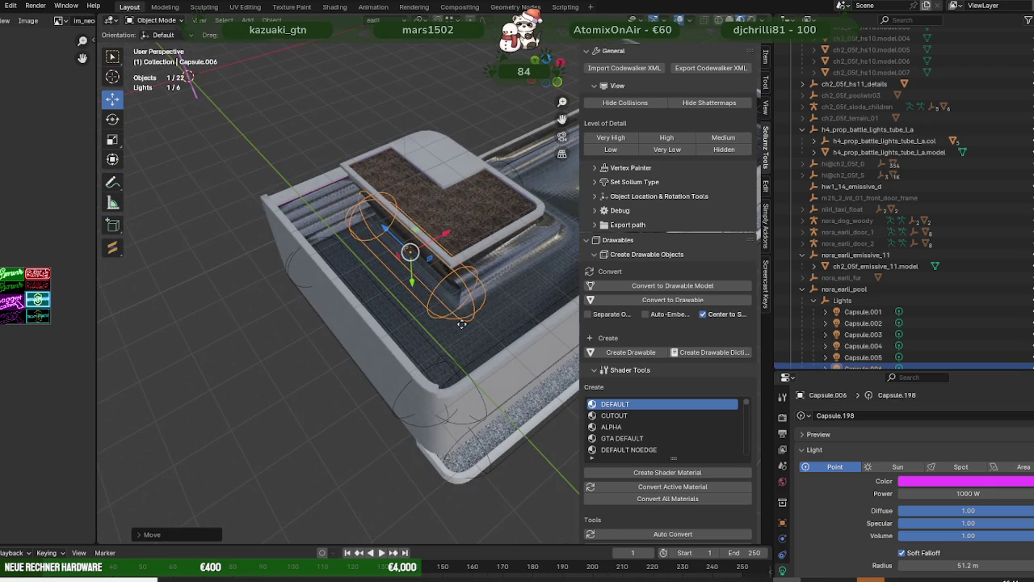
scroll(330, 391, down, 2)
scroll(281, 400, down, 1)
mouse_move(280, 400)
middle_down()
mouse_move(283, 411)
mouse_move(318, 398)
mouse_move(278, 357)
mouse_move(280, 346)
mouse_move(353, 430)
middle_up()
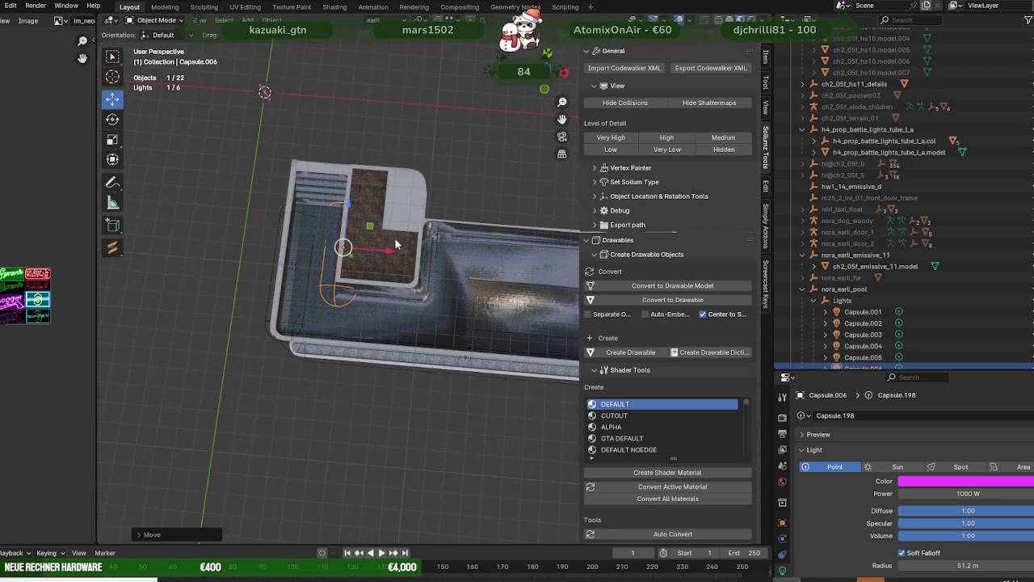
Step: Duplicate the light as Capsule.007 and slide it along X beside the raised deck
key(shift+d)
key(x)
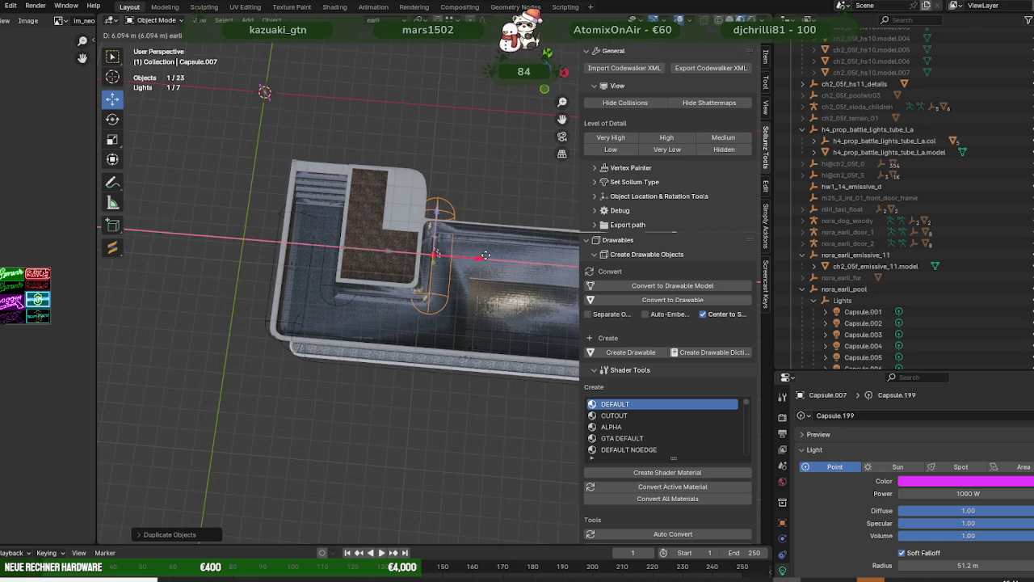
click(477, 256)
key(KP_7)
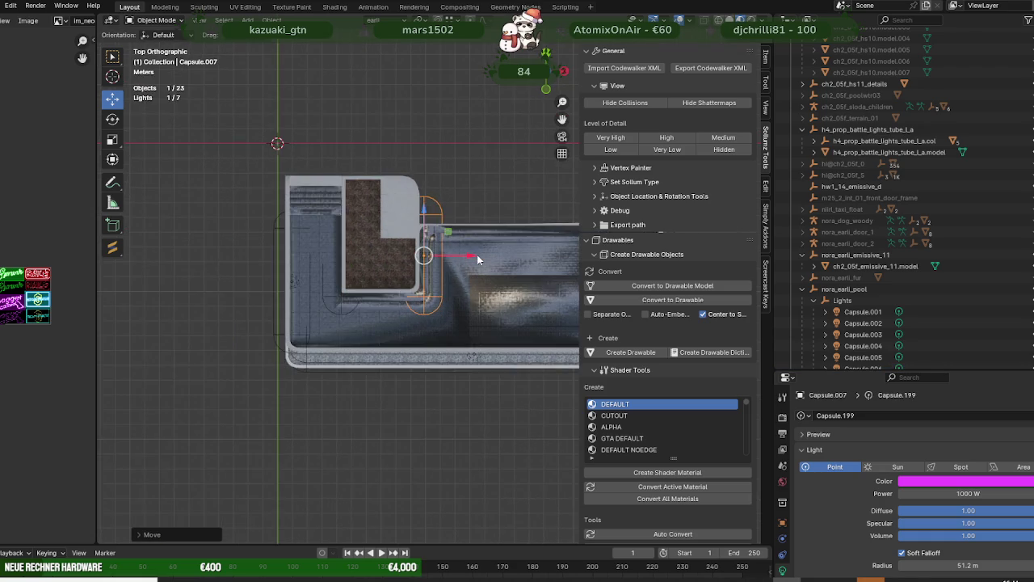
scroll(478, 260, up, 4)
drag(451, 226, 464, 220)
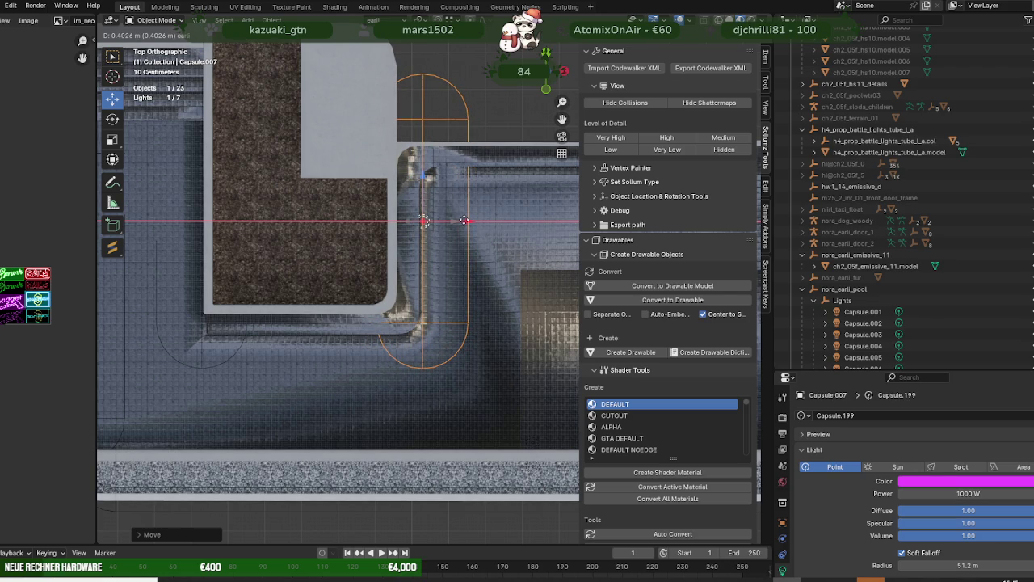
click(464, 220)
Step: Fine-tune Capsule.007's position along the pool from top and tilted views
scroll(501, 291, down, 5)
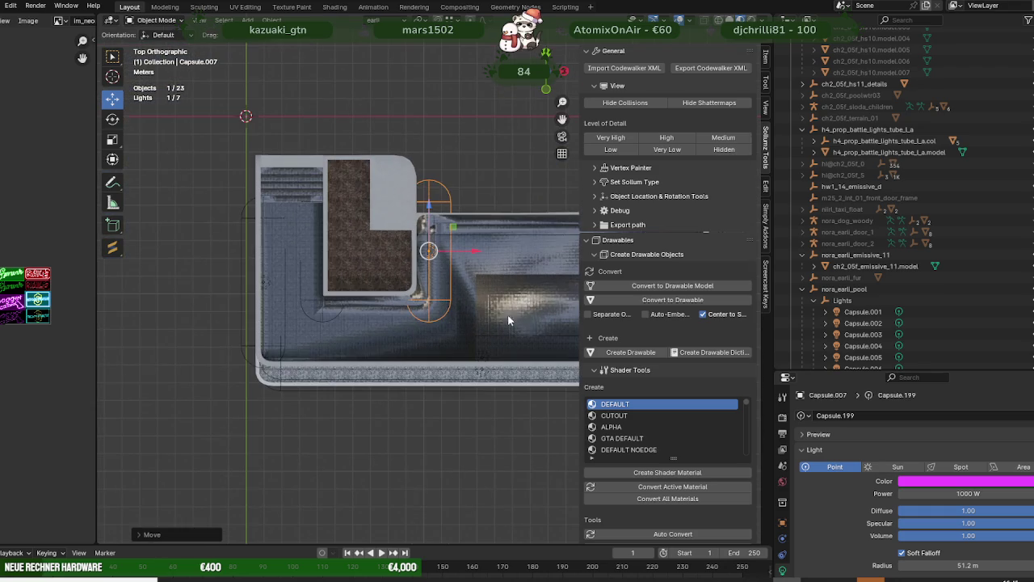
mouse_move(387, 509)
middle_down()
mouse_move(286, 358)
mouse_move(296, 349)
mouse_move(288, 369)
mouse_move(358, 432)
mouse_move(402, 304)
middle_up()
key(KP_7)
mouse_move(433, 212)
middle_down()
mouse_move(478, 277)
mouse_move(459, 350)
mouse_move(343, 299)
middle_up()
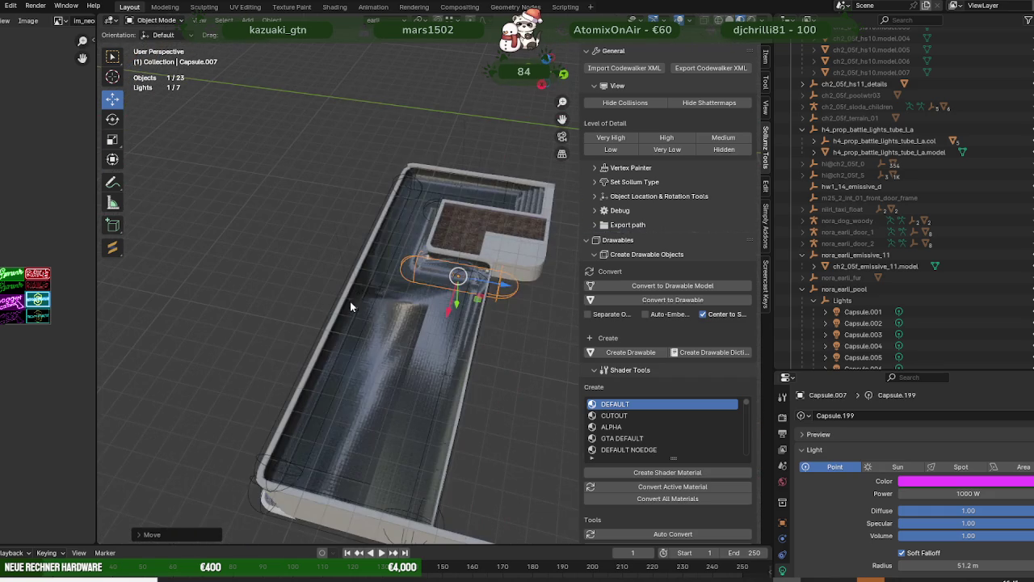
drag(506, 285, 490, 284)
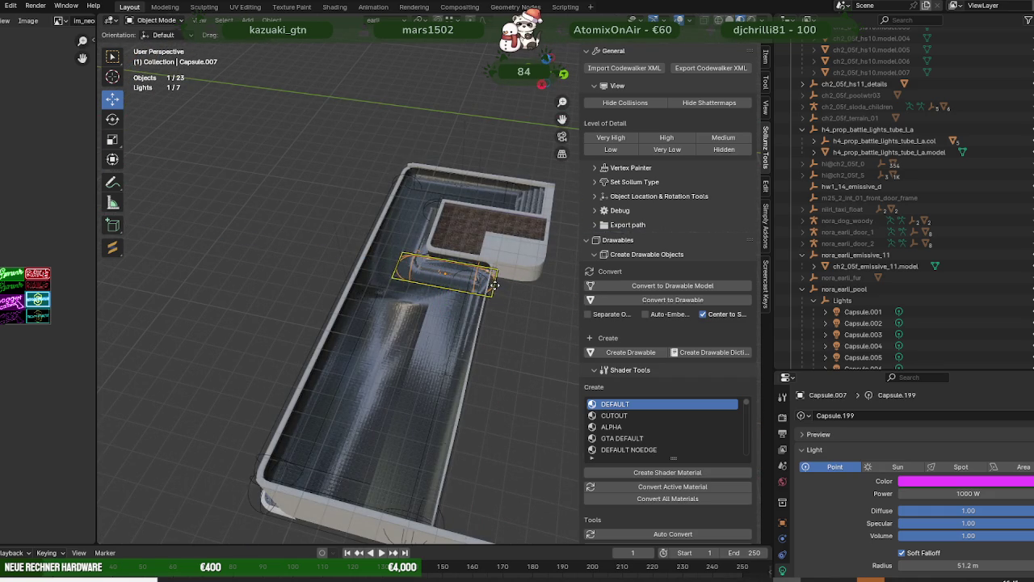
click(449, 274)
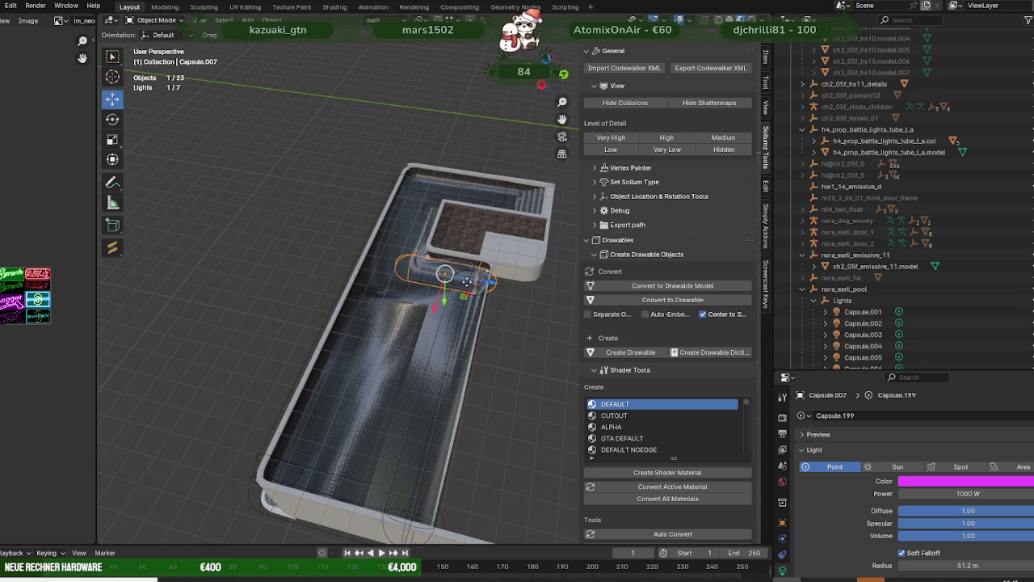
Step: Raise Capsule.007 slightly, then duplicate it as Capsule.008
drag(467, 277, 477, 277)
scroll(493, 331, down, 4)
mouse_move(501, 340)
middle_down()
mouse_move(374, 368)
mouse_move(448, 402)
mouse_move(440, 335)
middle_up()
key(shift+d)
click(441, 363)
Step: Pull Capsule.008 away and rotate it 90° to lie horizontally
drag(458, 223, 459, 327)
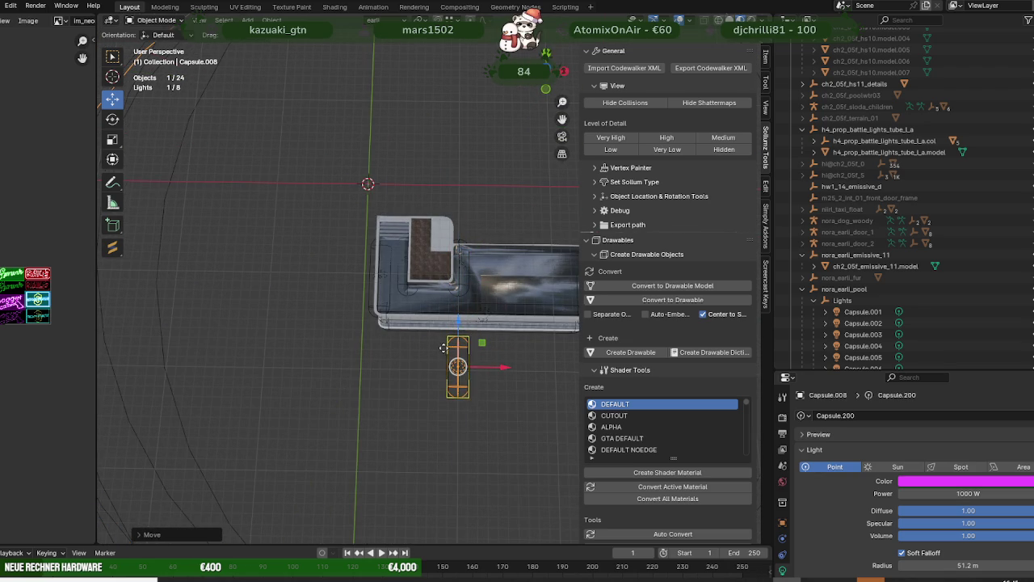
key(shift+space)
key(r)
drag(490, 388, 467, 410)
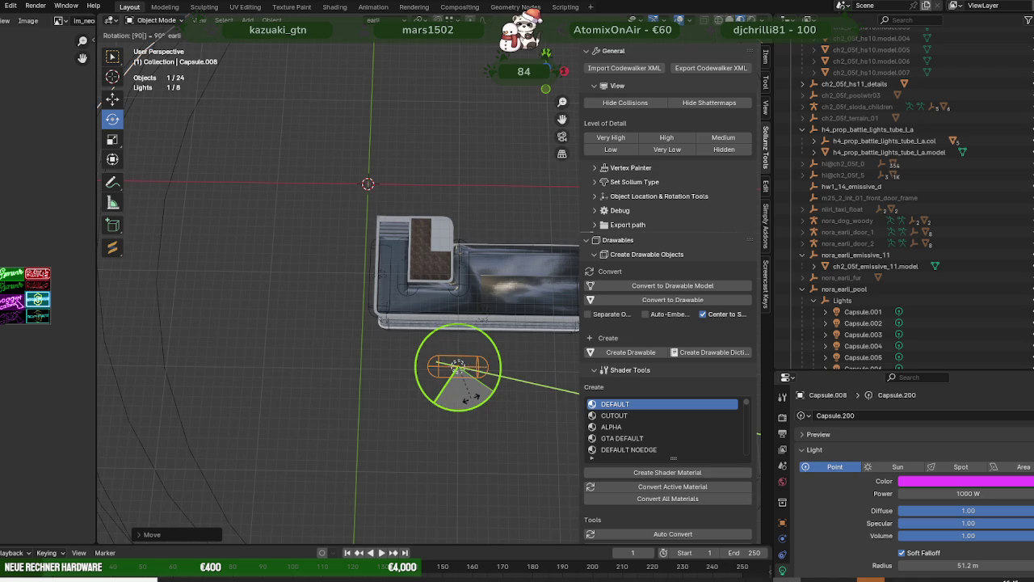
key(shift+space)
Step: Move Capsule.008 into the pool along the wall beside the planter
key(g)
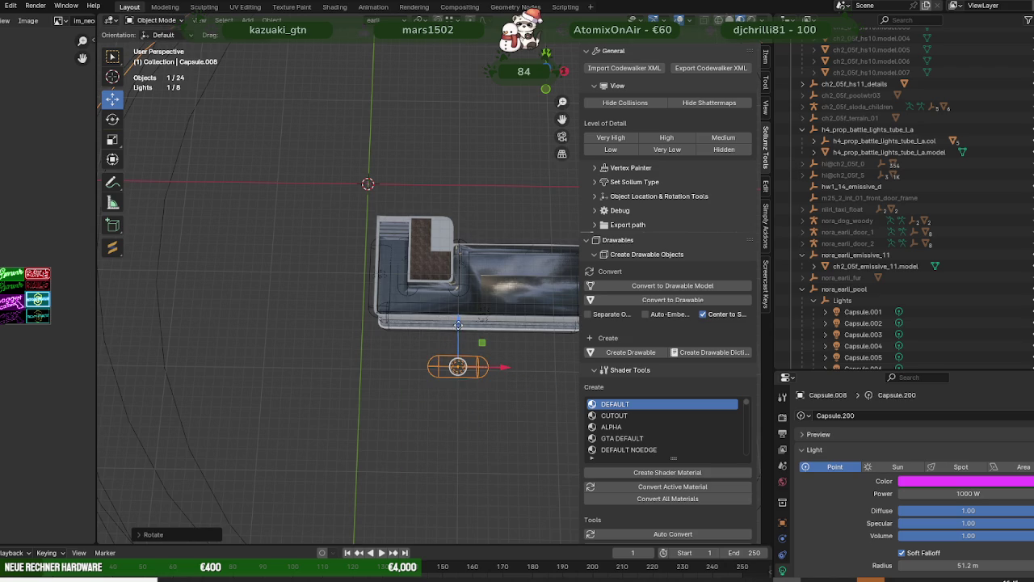
mouse_move(459, 345)
mouse_down()
mouse_move(463, 265)
mouse_move(475, 293)
mouse_up()
key(KP_7)
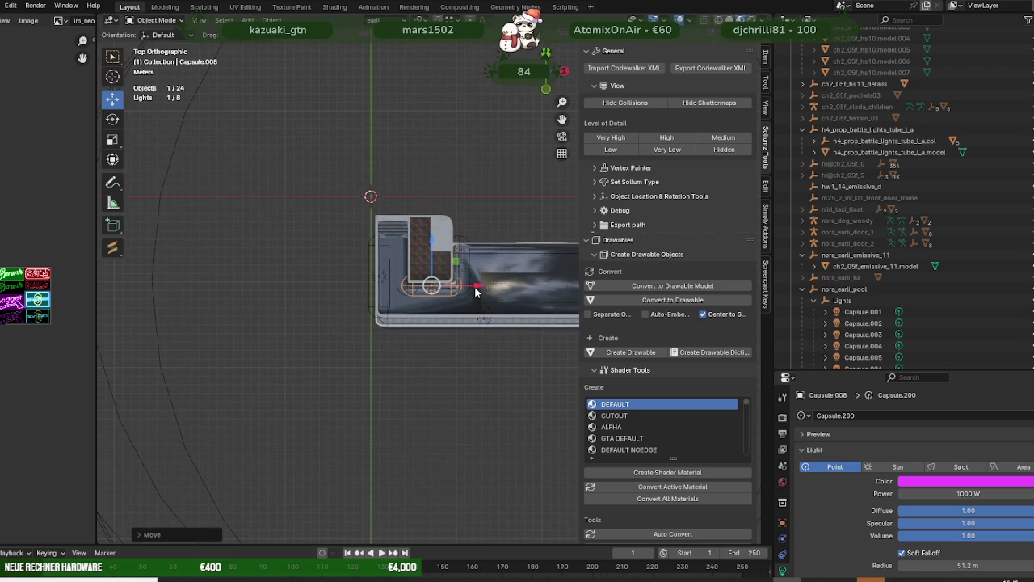
scroll(473, 288, up, 5)
scroll(422, 329, up, 4)
scroll(435, 384, up, 1)
scroll(435, 389, down, 2)
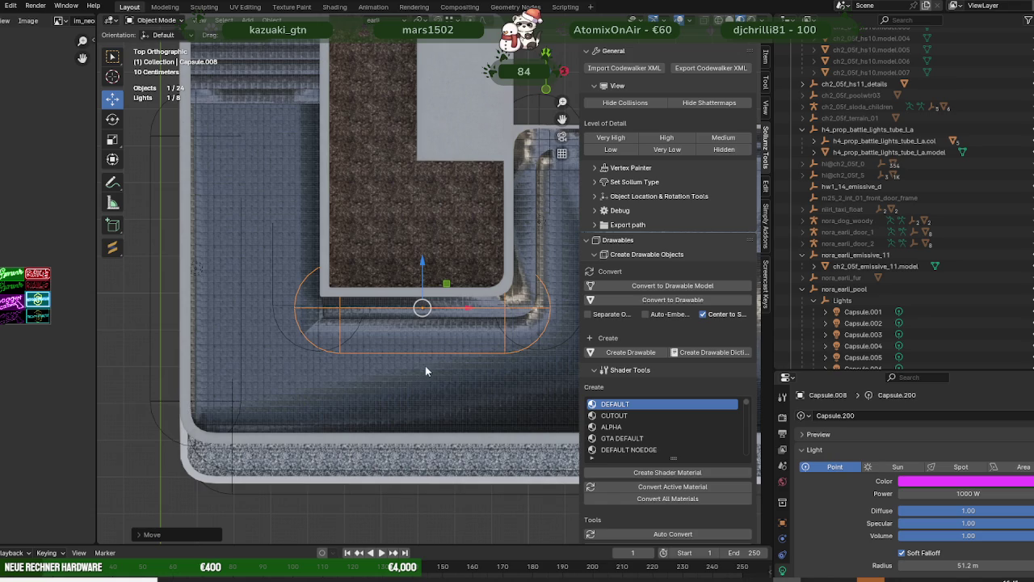
middle_drag(421, 371, 437, 299)
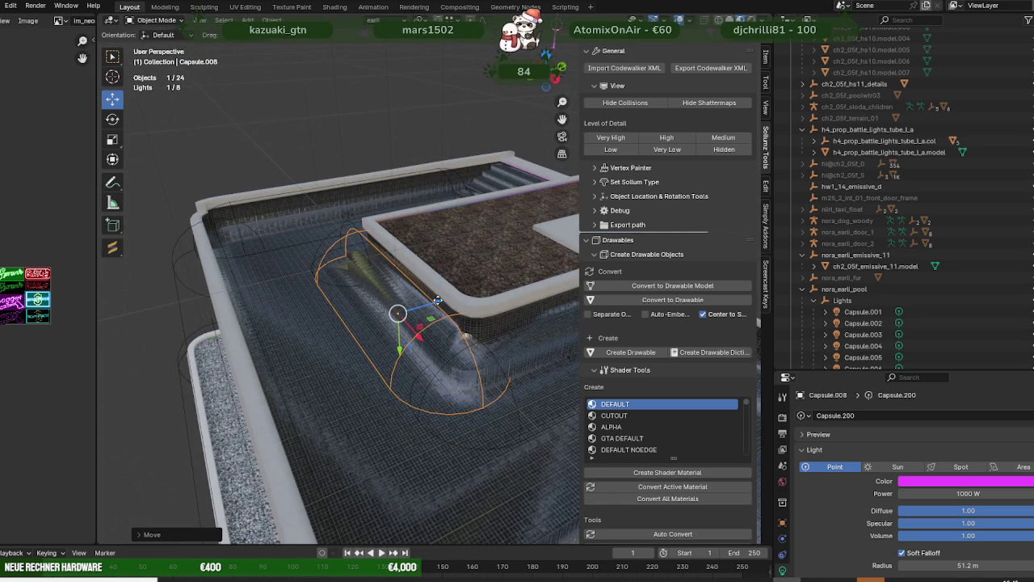
drag(437, 300, 421, 306)
Step: Reselect Capsule.008 and duplicate it as Capsule.009
scroll(419, 314, down, 1)
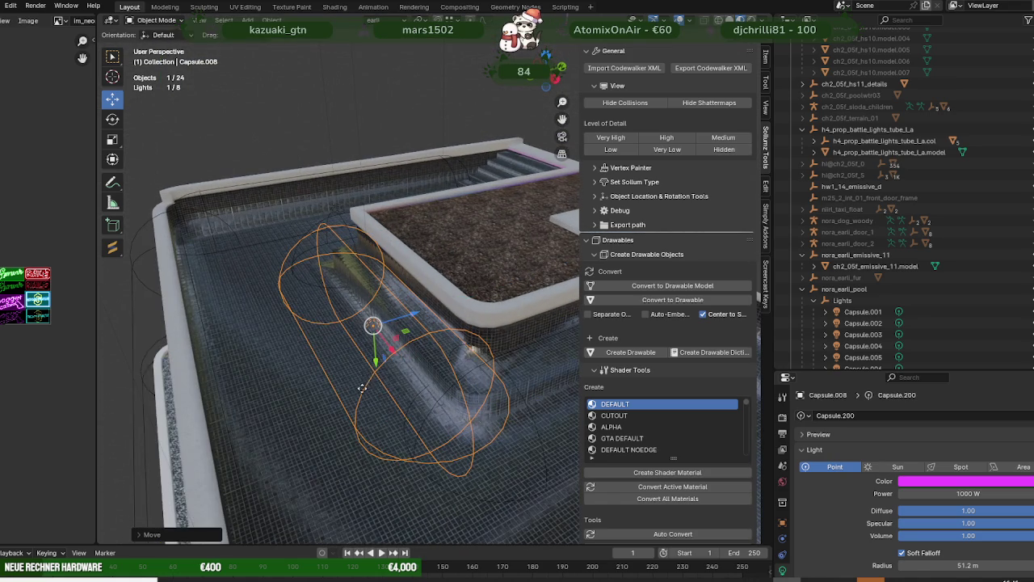
scroll(416, 323, down, 1)
scroll(412, 323, down, 2)
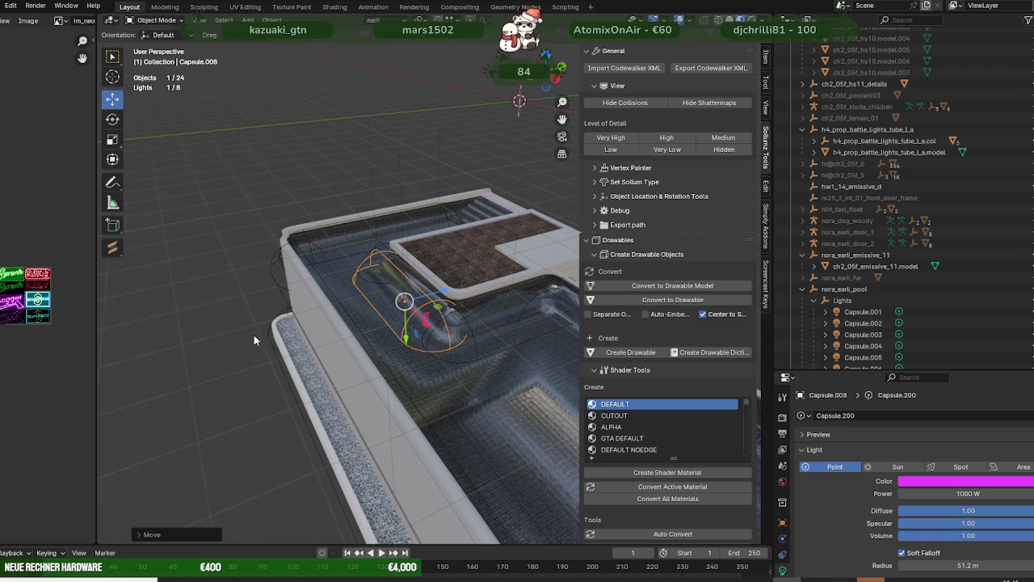
scroll(266, 356, down, 3)
mouse_move(294, 361)
middle_down()
mouse_move(448, 372)
mouse_move(498, 349)
mouse_move(491, 325)
mouse_move(467, 314)
mouse_move(314, 340)
mouse_move(301, 378)
mouse_move(361, 379)
mouse_move(338, 394)
middle_up()
scroll(338, 394, up, 2)
click(349, 320)
middle_drag(231, 354, 297, 354)
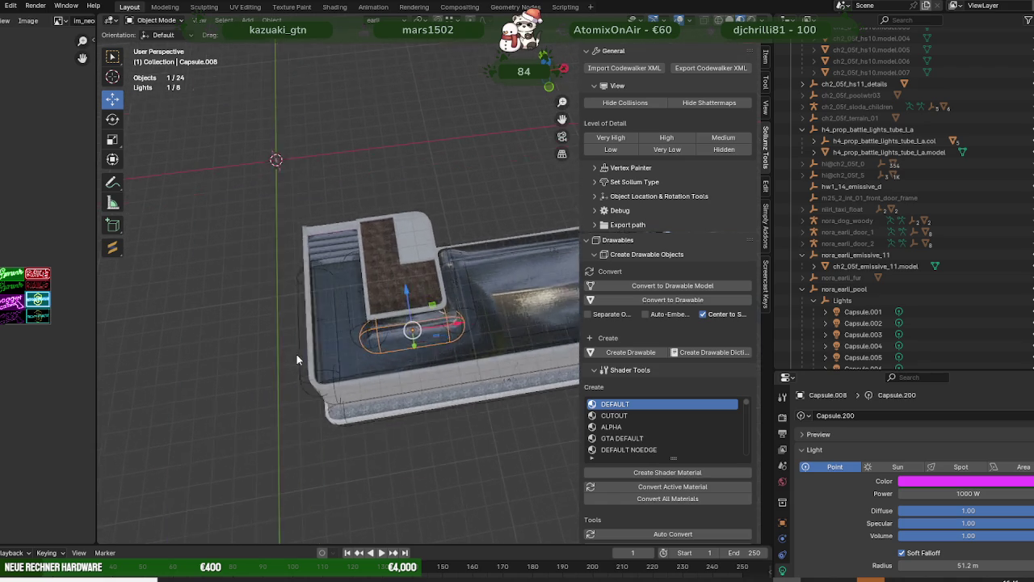
scroll(297, 354, up, 3)
key(shift+d)
click(379, 323)
Step: Move Capsule.009 over the pool's entry steps and shorten its length
mouse_move(380, 323)
middle_down()
mouse_move(235, 381)
mouse_move(451, 324)
middle_up()
drag(451, 325, 325, 321)
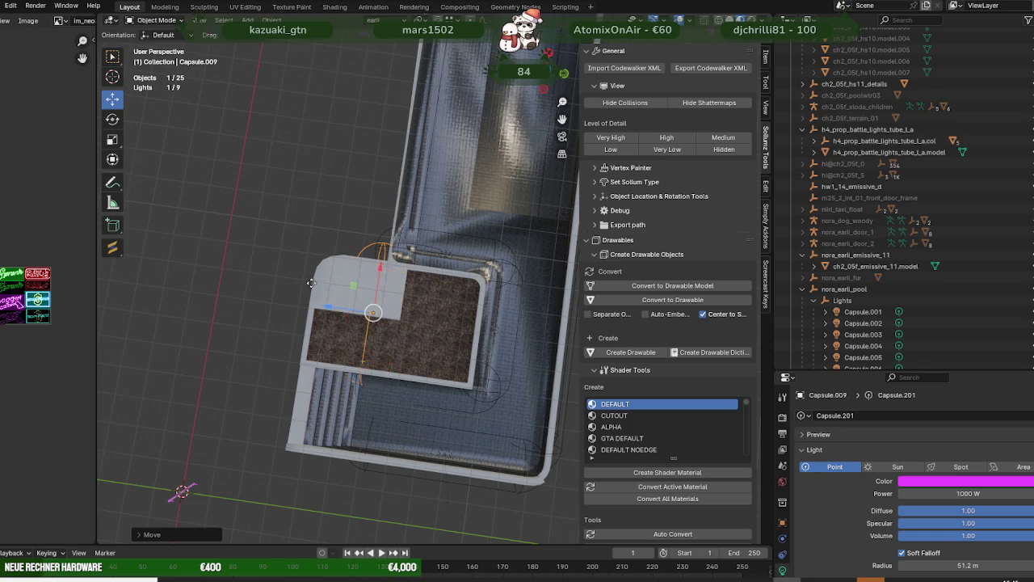
scroll(324, 291, up, 4)
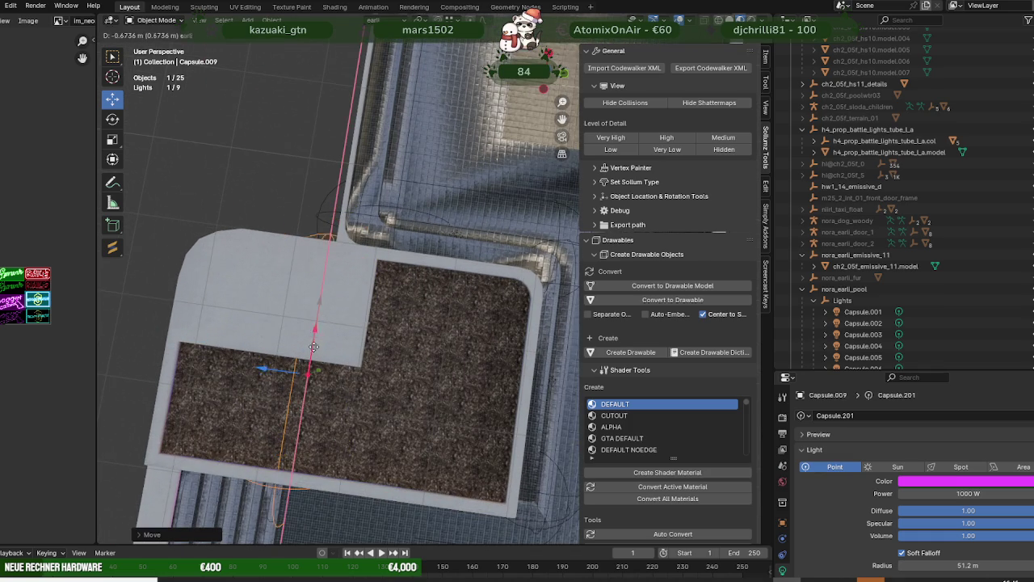
mouse_move(300, 434)
middle_down()
mouse_move(411, 398)
mouse_move(453, 256)
middle_up()
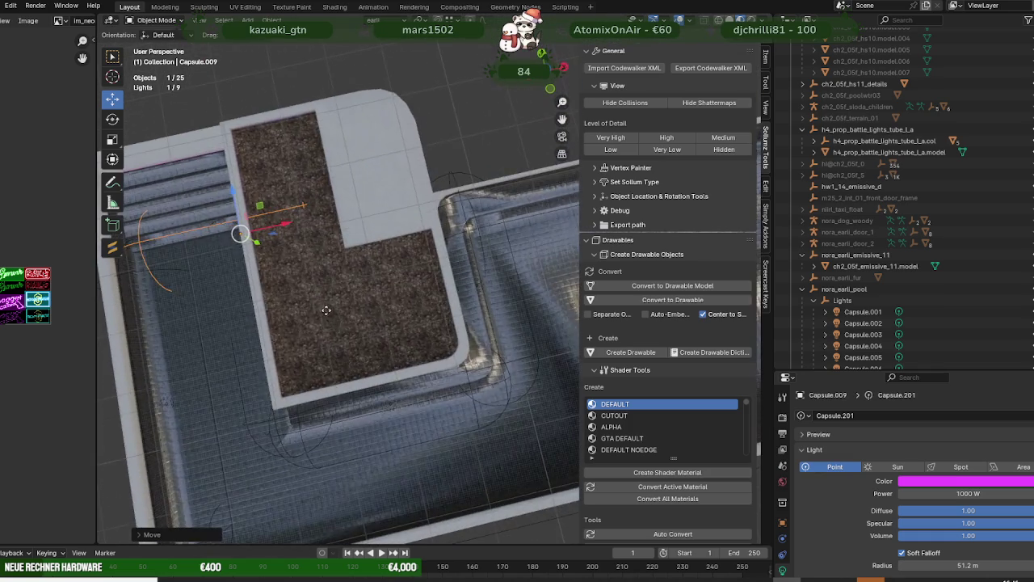
drag(443, 253, 392, 262)
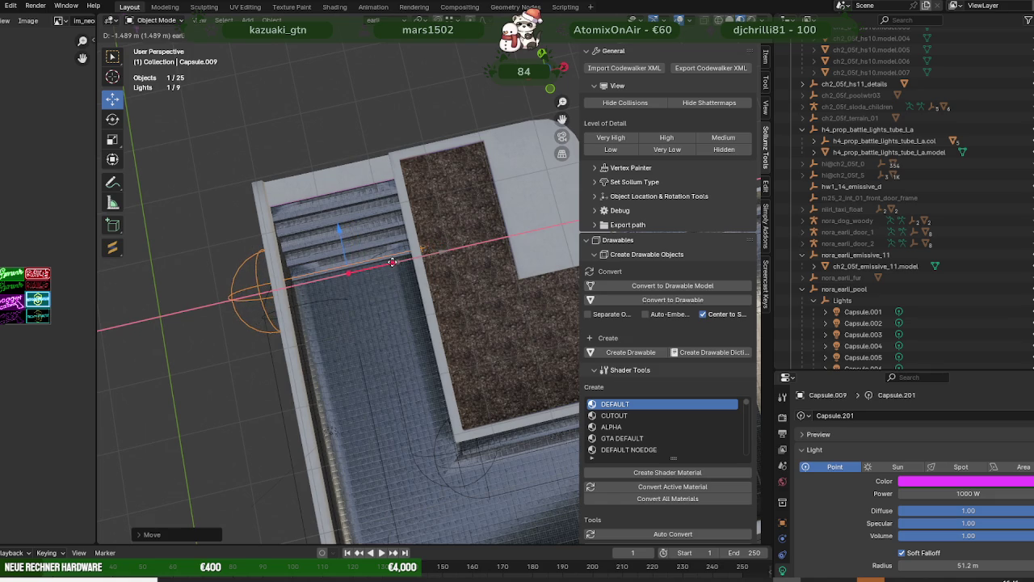
click(392, 262)
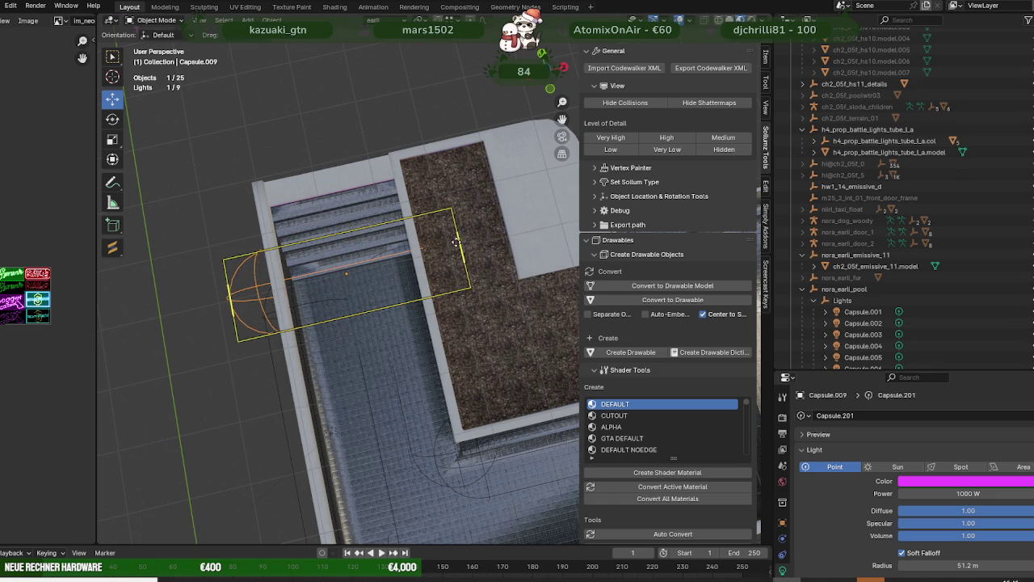
drag(457, 242, 382, 263)
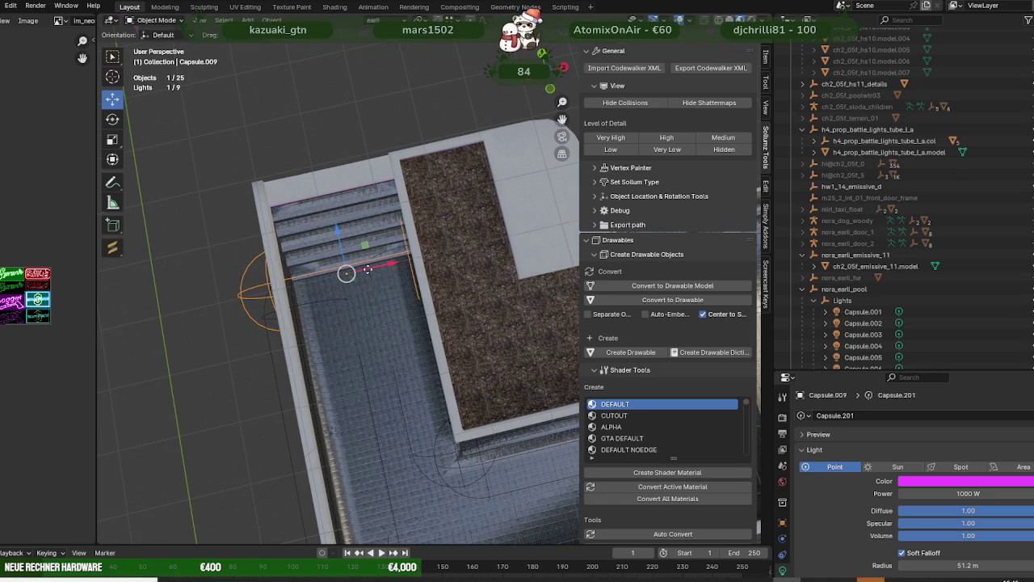
drag(367, 270, 374, 268)
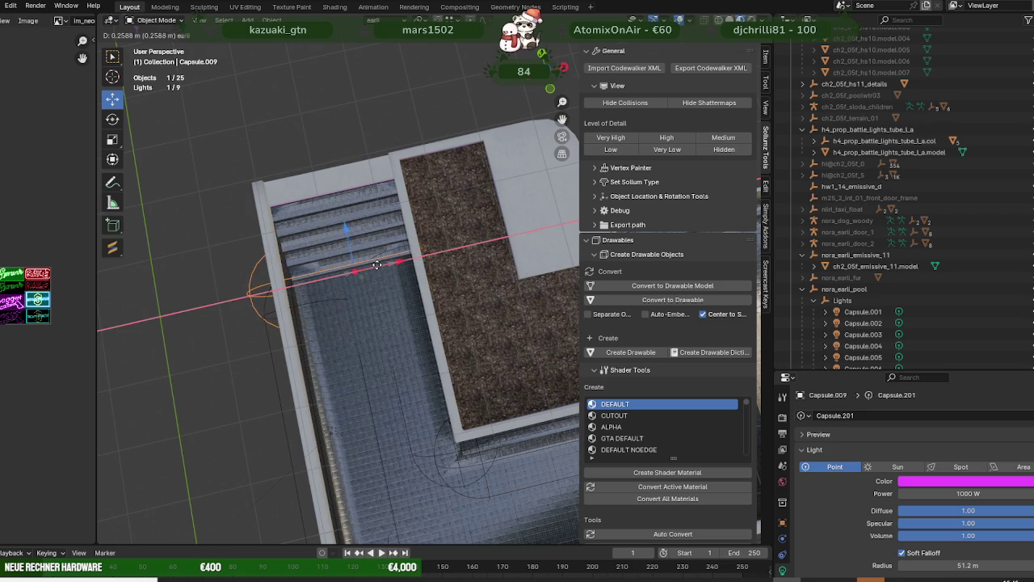
drag(375, 265, 375, 265)
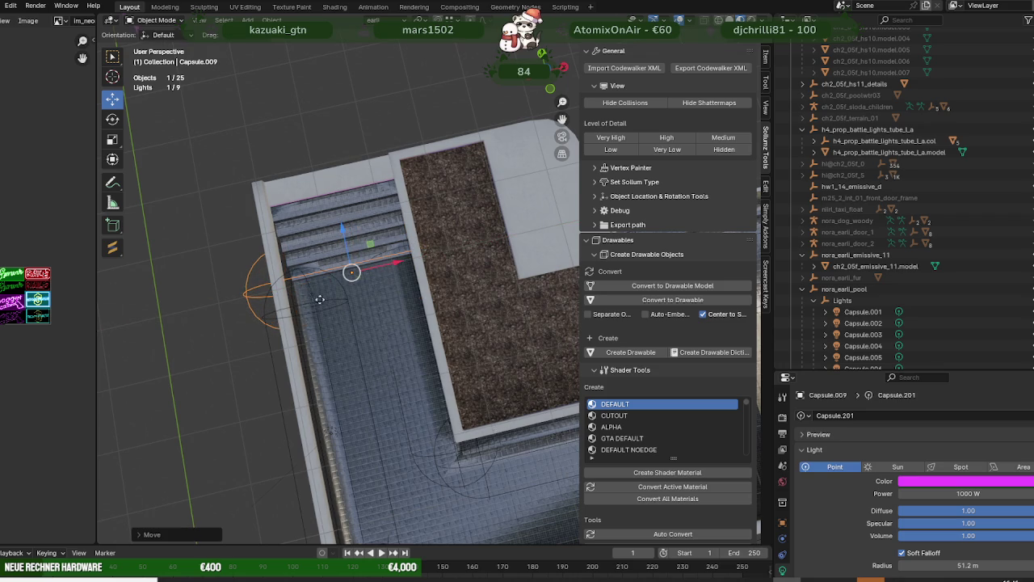
Step: Lower Capsule.009 into the pool beside the steps below the raised deck
scroll(375, 265, up, 3)
scroll(348, 267, down, 3)
mouse_move(347, 268)
middle_down()
mouse_move(437, 306)
mouse_move(258, 282)
middle_up()
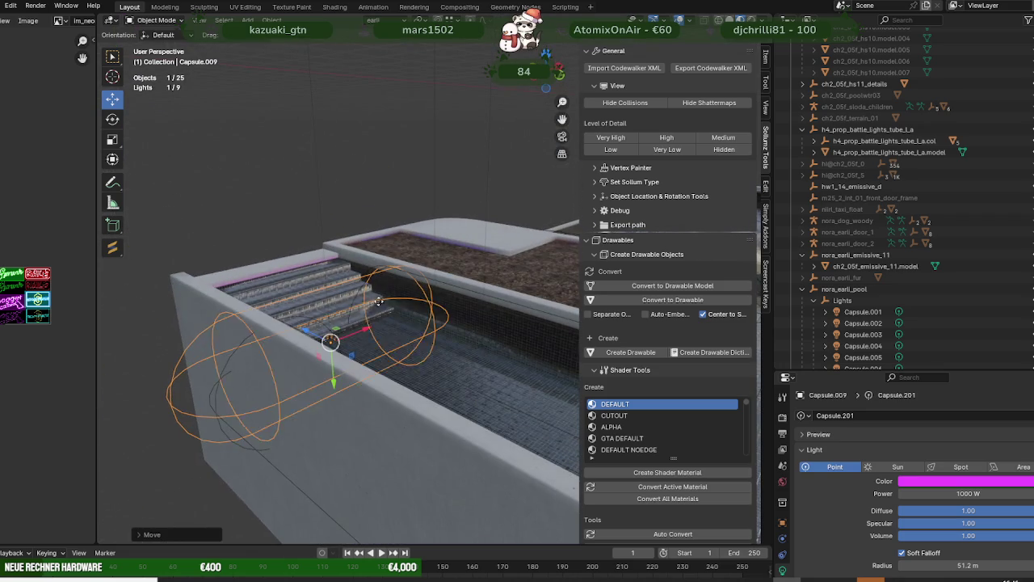
key(KP_Decimal)
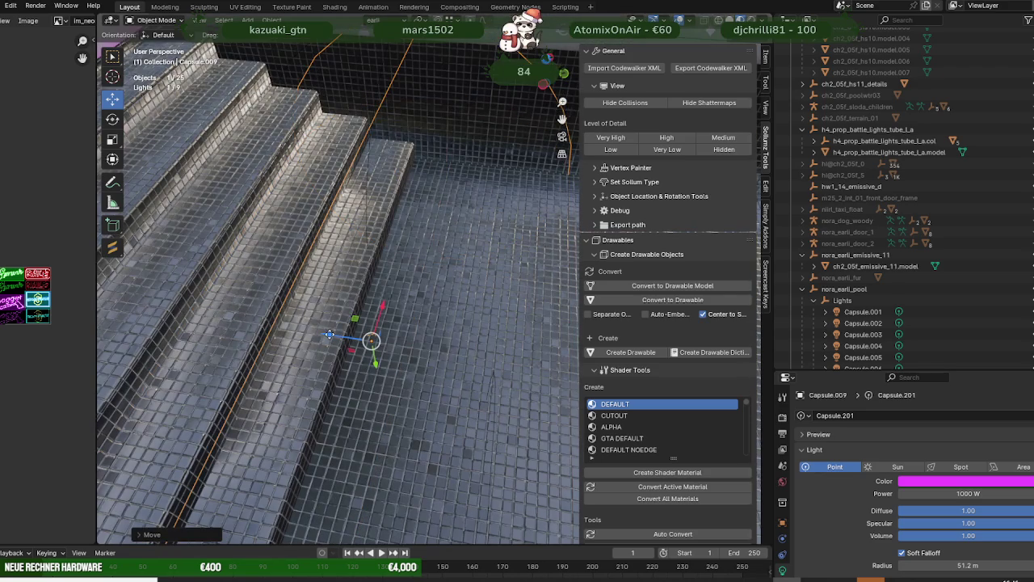
drag(330, 334, 351, 357)
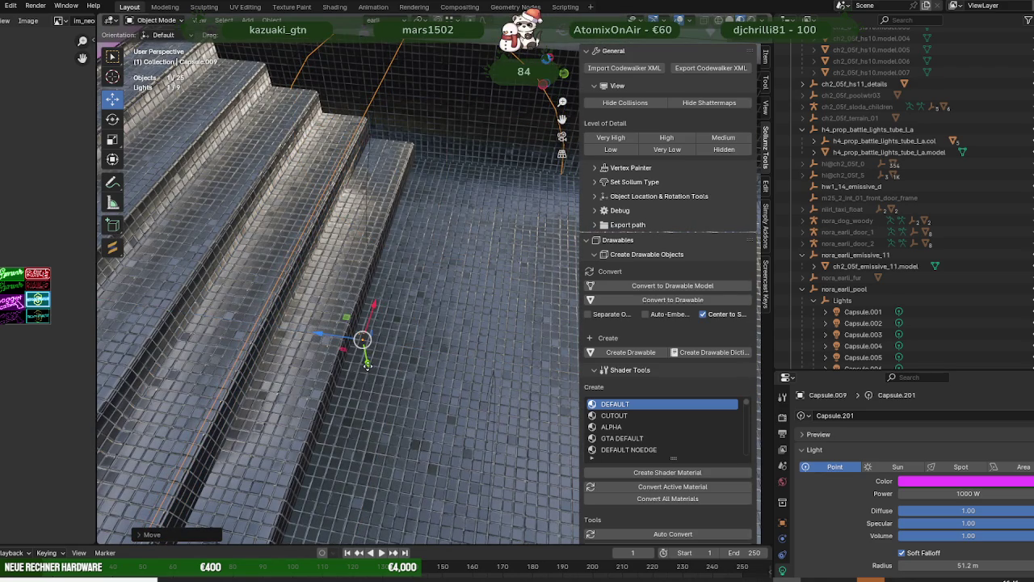
drag(367, 361, 366, 358)
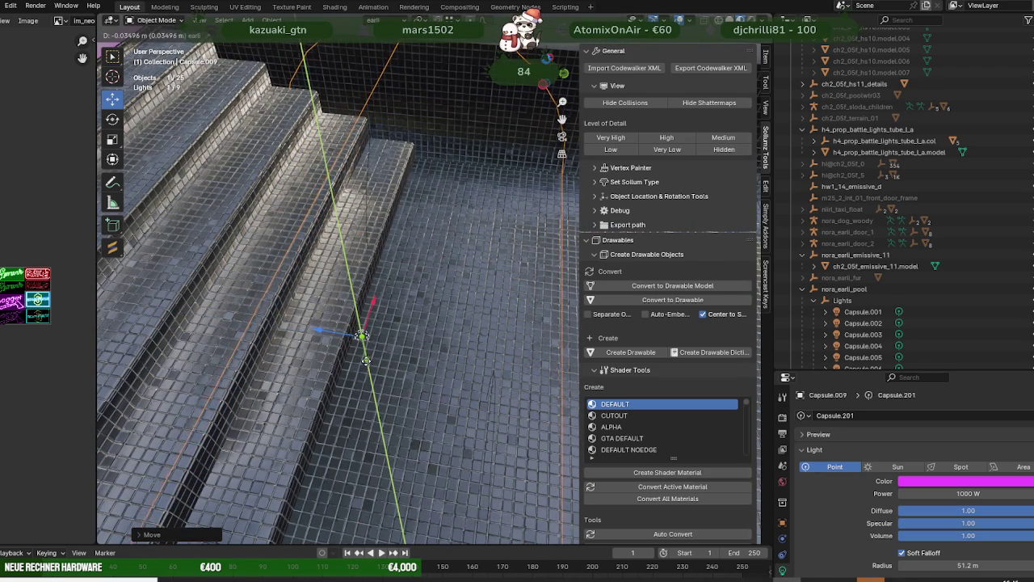
click(367, 357)
Step: Collapse the nora_earli_pool collection and select the nora_earli_pool object
scroll(367, 357, down, 5)
scroll(406, 417, down, 5)
middle_drag(462, 428, 289, 446)
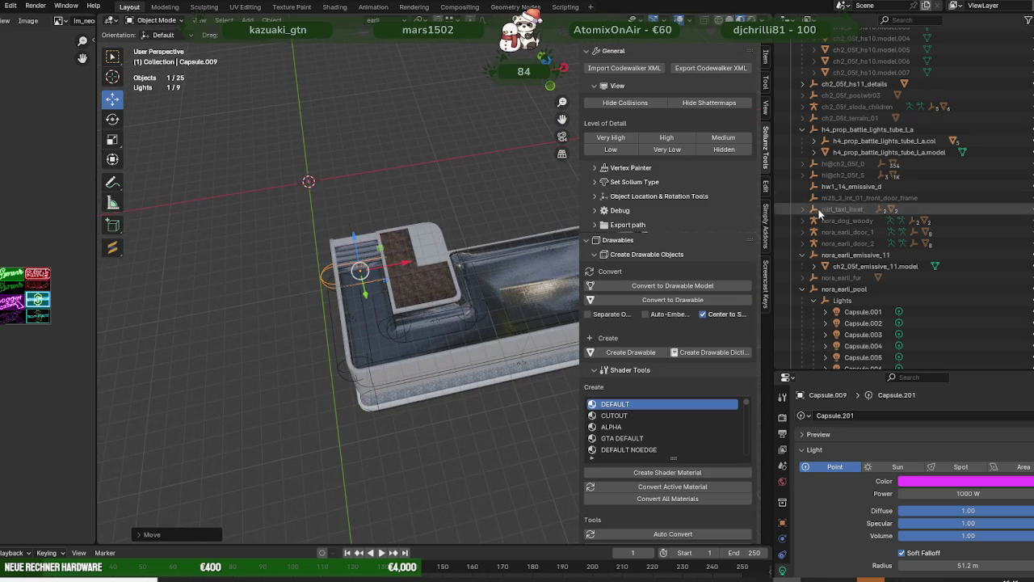
click(801, 290)
click(845, 334)
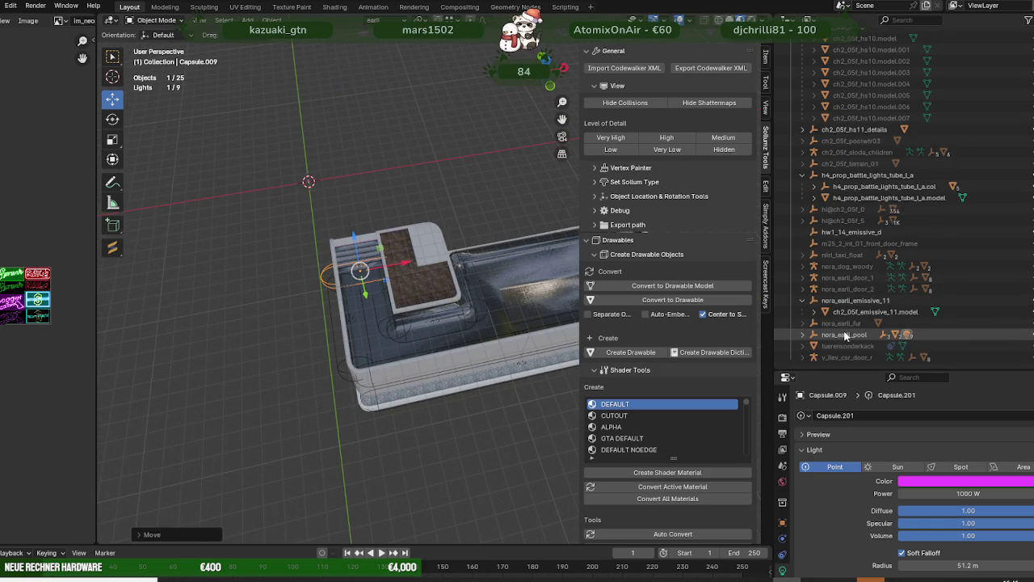
Step: Export nora_earli_pool via Sollumz as CodeWalker XML into the hausearli folder
click(722, 73)
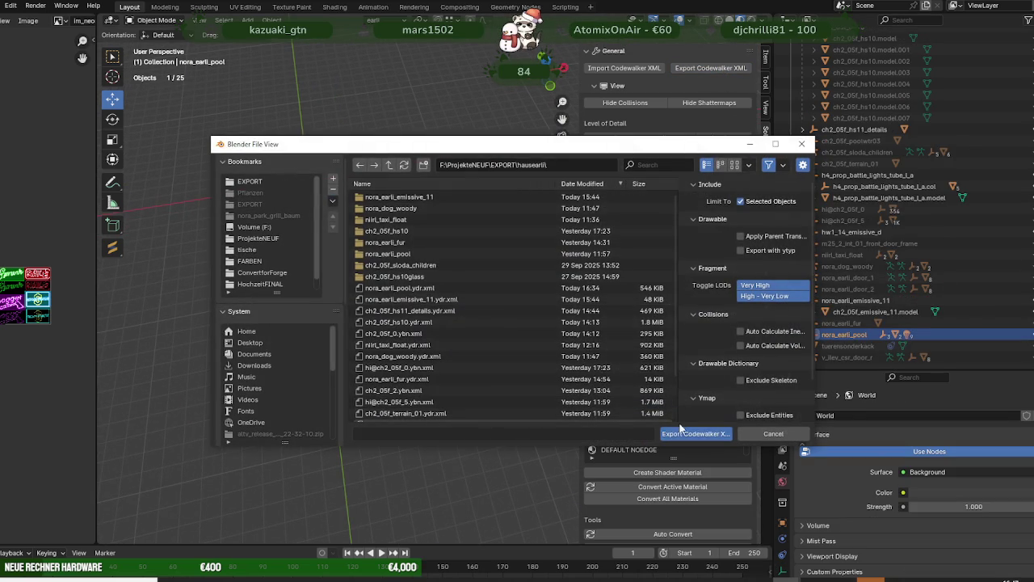
click(695, 433)
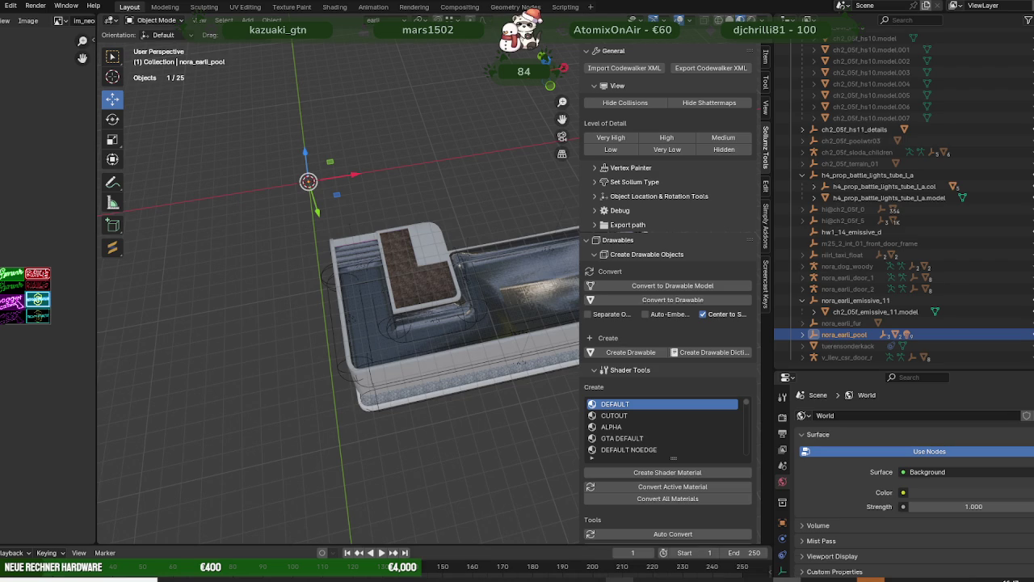
Step: Add nora_earli_pool.ydr from the hausearli folder into hausearli.rpf in CodeWalker
mouse_move(370, 566)
click(369, 534)
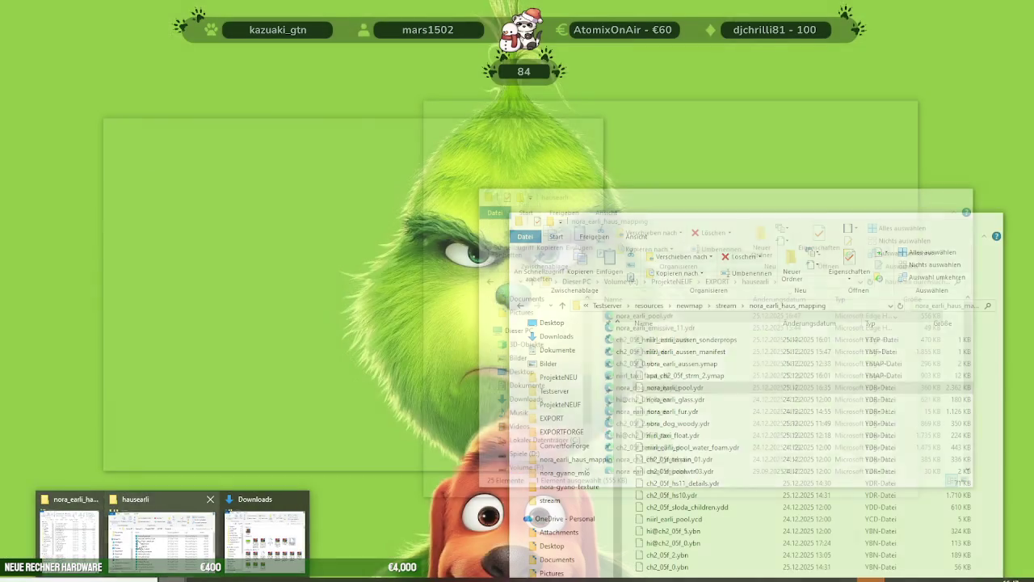
click(162, 549)
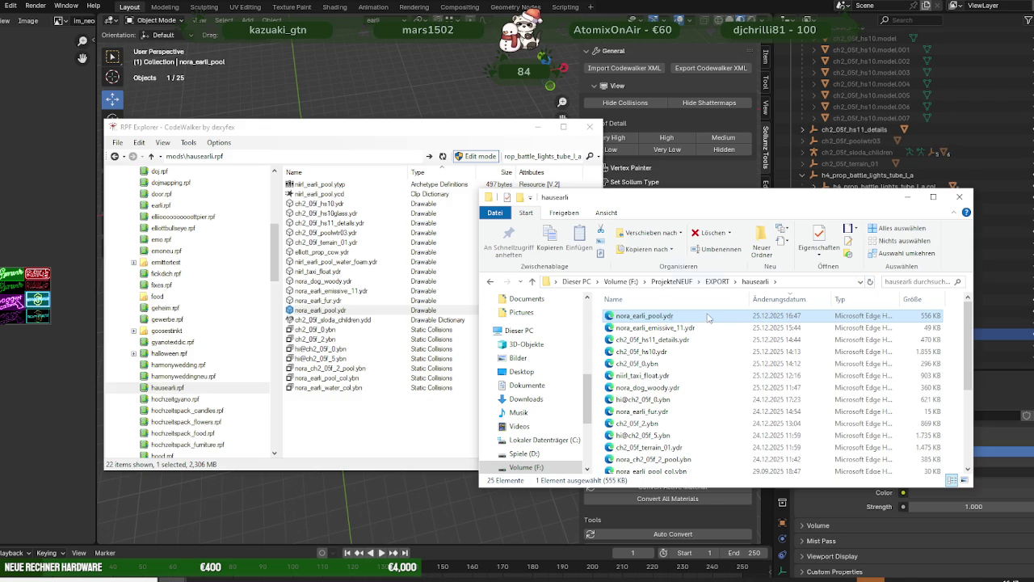
drag(390, 416, 338, 350)
Step: Preview nora_earli_pool.ydr to inspect the magenta and blue lights, then return to Blender
double_click(349, 311)
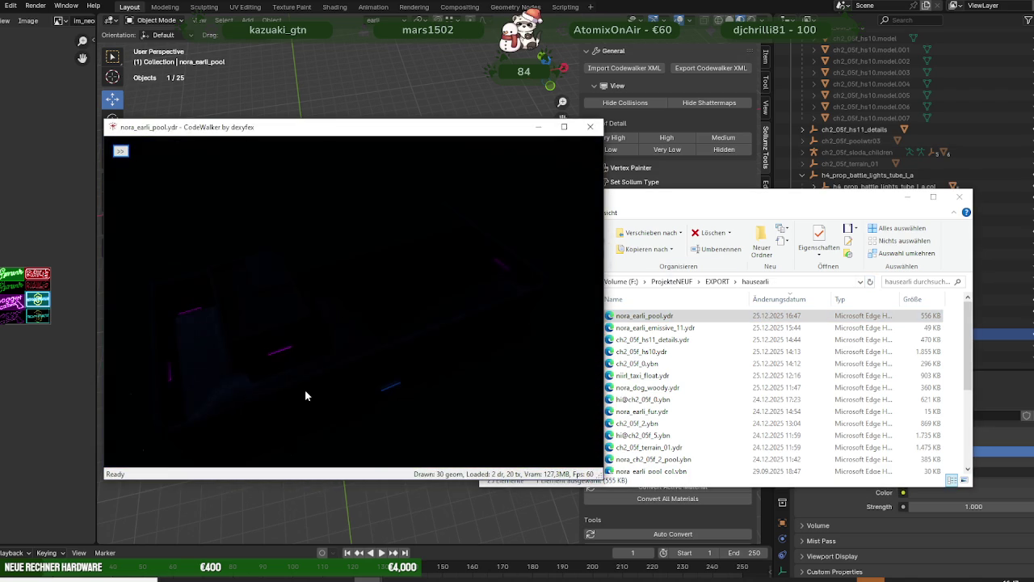
mouse_move(388, 345)
mouse_down()
mouse_move(363, 370)
mouse_move(254, 360)
mouse_move(243, 318)
mouse_move(293, 319)
mouse_move(358, 349)
mouse_move(300, 319)
mouse_move(463, 279)
mouse_move(397, 275)
mouse_move(395, 266)
mouse_up()
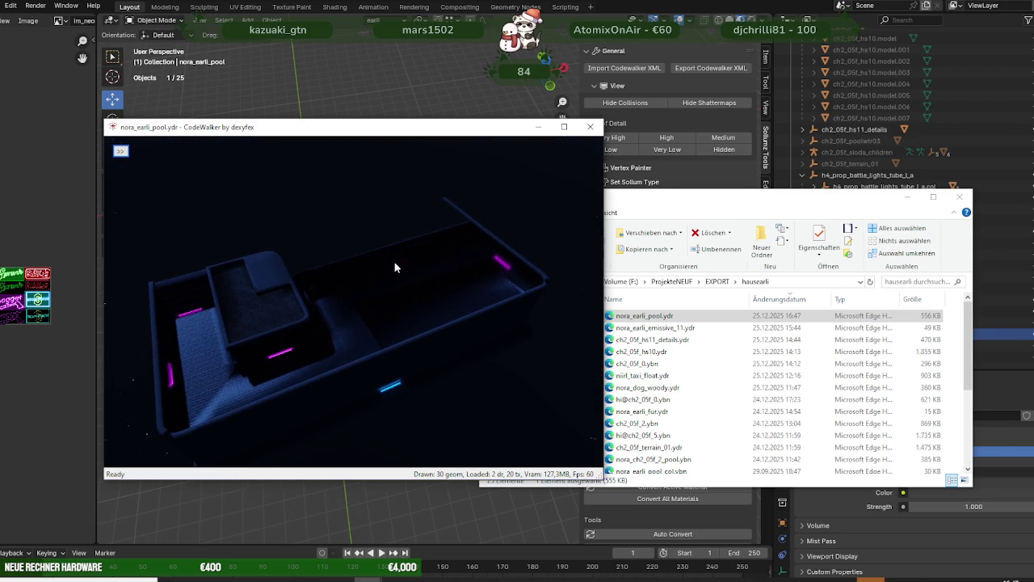
click(369, 580)
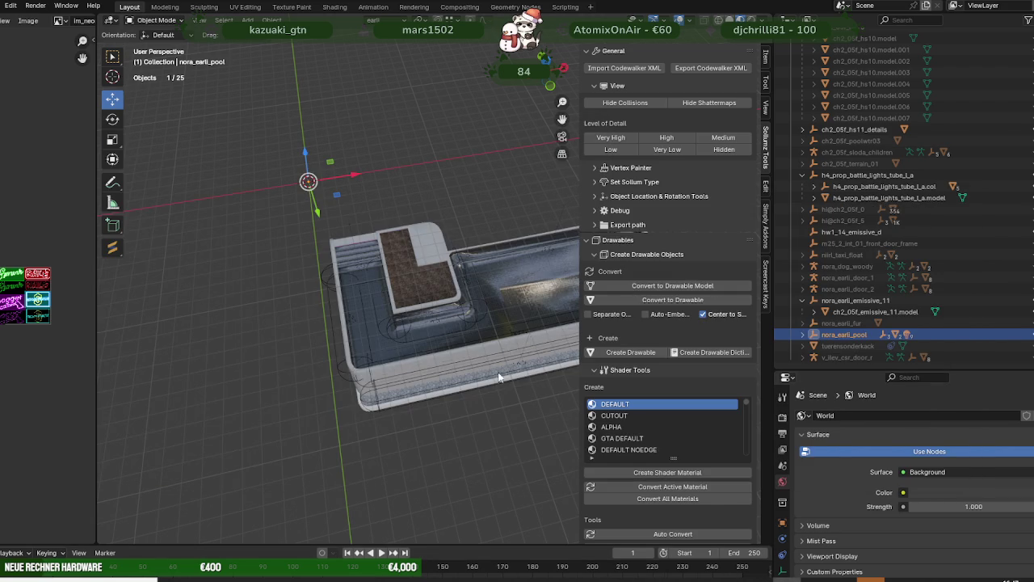
Step: Raise the Capsule.003 light slightly and slide it along Y inside the pool
middle_drag(494, 414, 473, 411)
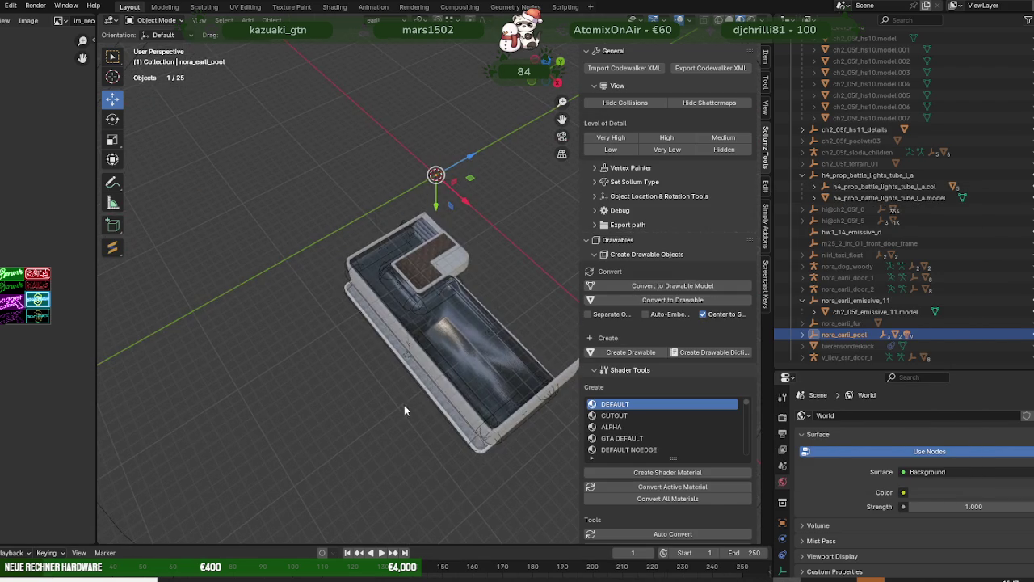
click(488, 331)
key(KP_Decimal)
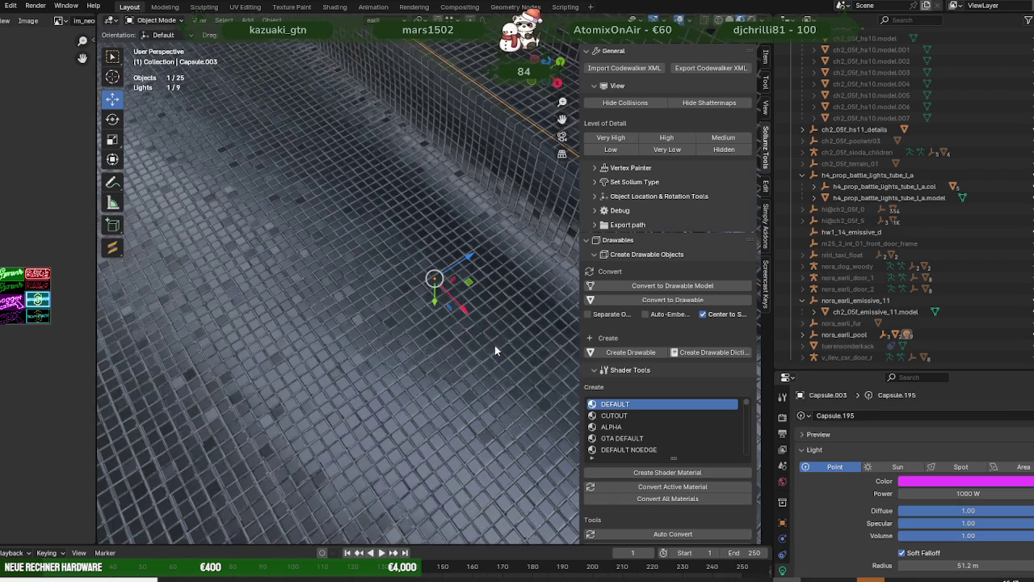
middle_drag(465, 322, 435, 321)
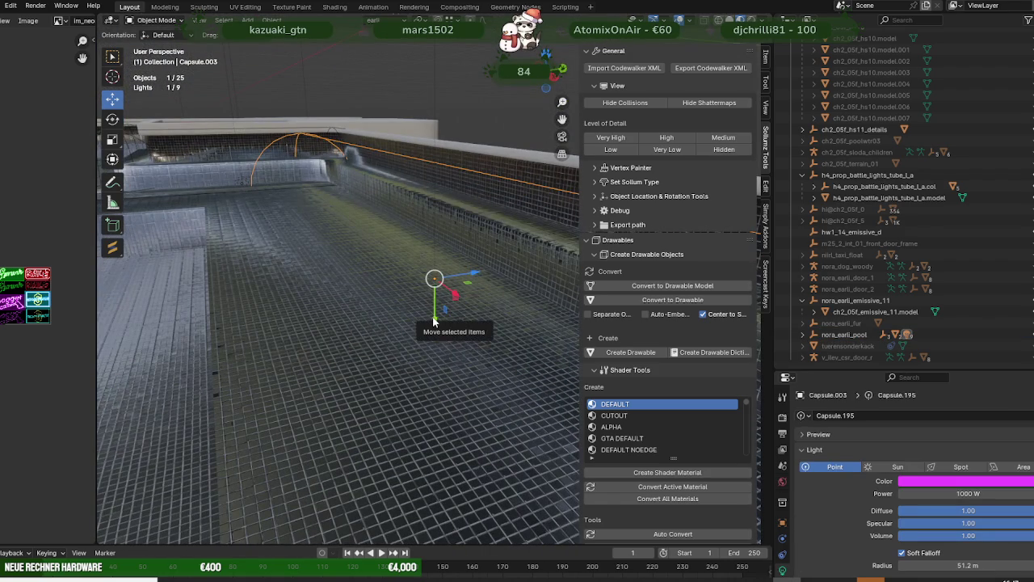
drag(435, 321, 435, 307)
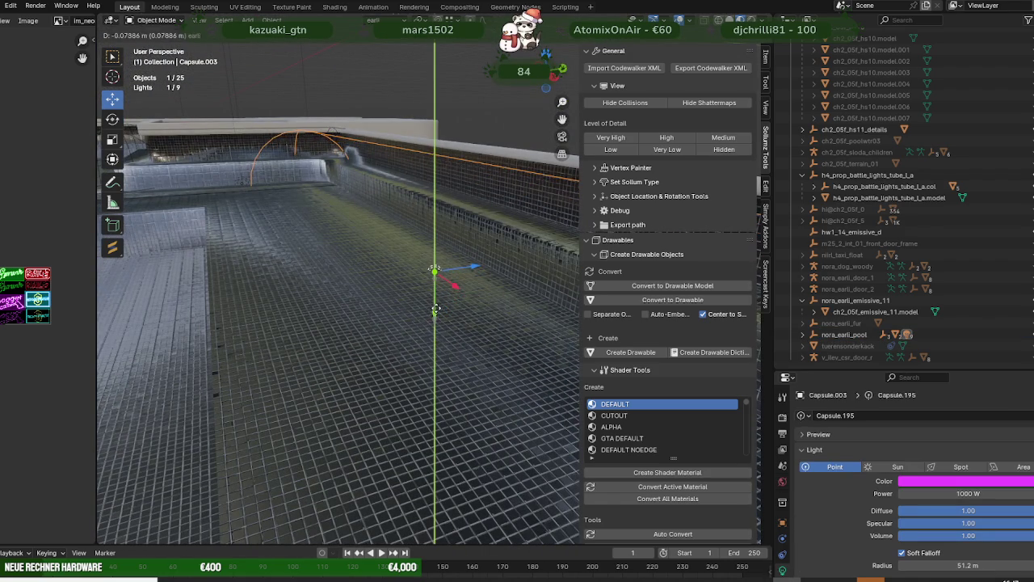
drag(475, 264, 520, 259)
Step: Zoom out over the pool building and try picking the capsule lights hidden under the pool mesh
middle_drag(318, 260, 359, 344)
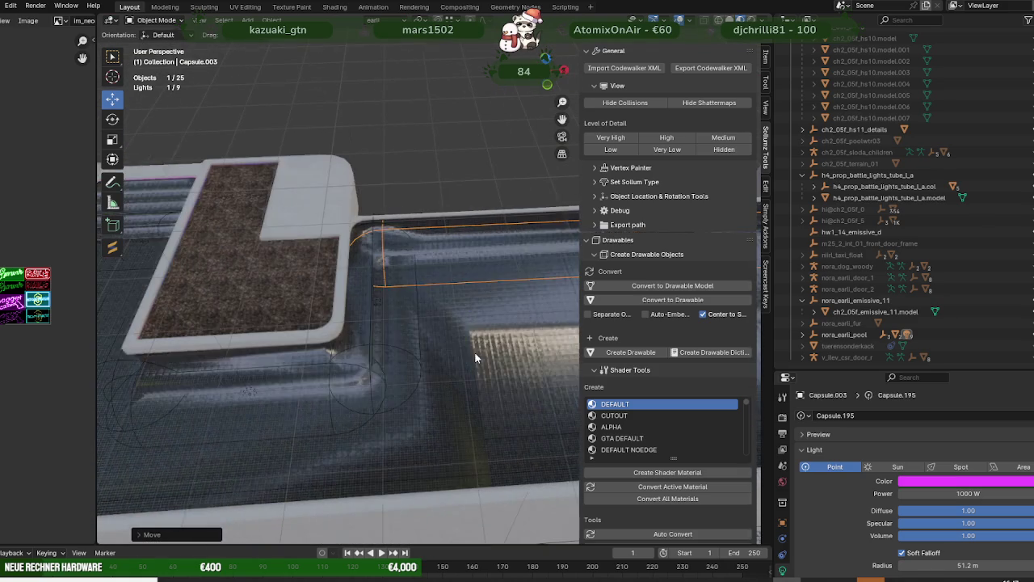
middle_drag(316, 388, 260, 403)
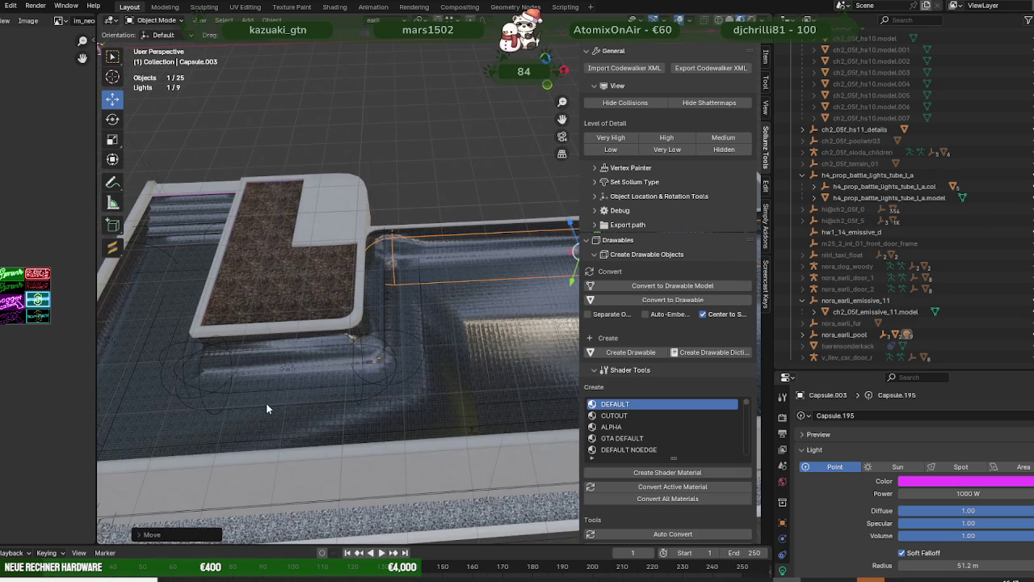
scroll(248, 417, down, 5)
mouse_move(420, 497)
middle_down()
mouse_move(426, 438)
mouse_move(410, 411)
middle_up()
click(394, 340)
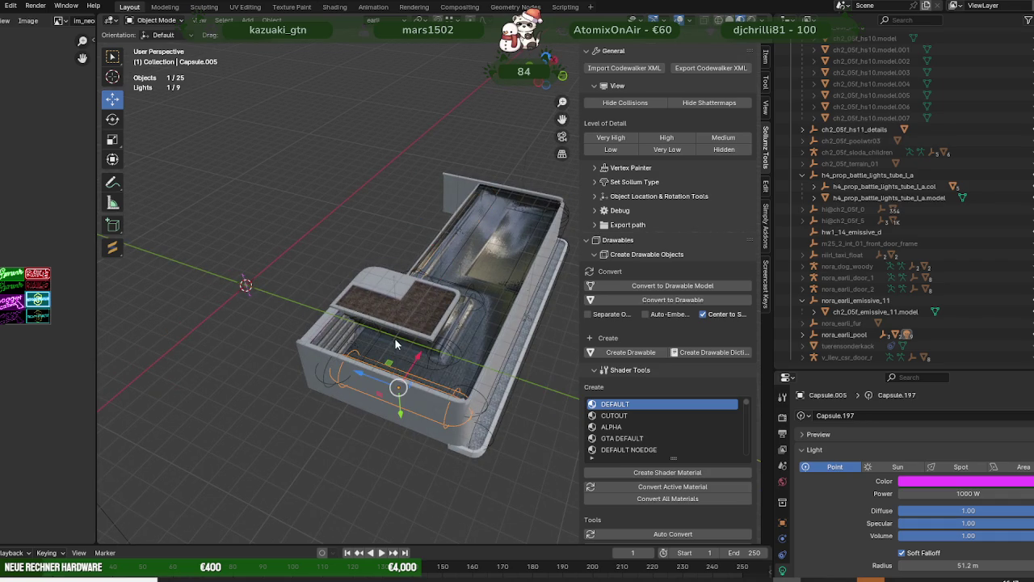
click(400, 334)
click(395, 336)
click(403, 337)
click(408, 332)
click(408, 332)
click(408, 332)
click(408, 332)
click(408, 332)
click(408, 333)
Step: Expand nora_earli_pool in the Outliner and select Capsule.006 from its light list
click(802, 334)
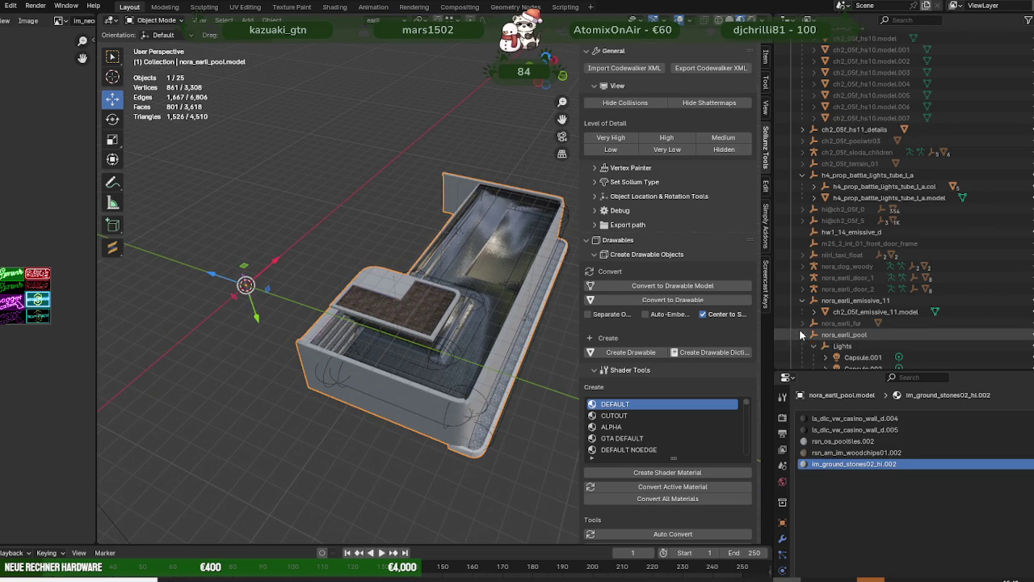
scroll(844, 345, down, 3)
click(861, 345)
click(870, 334)
click(868, 356)
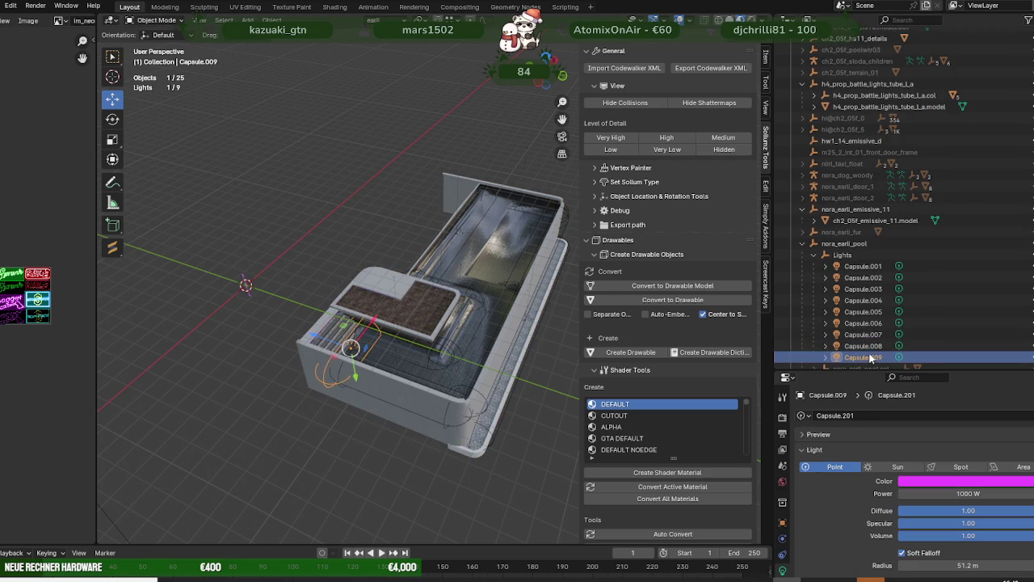
click(869, 323)
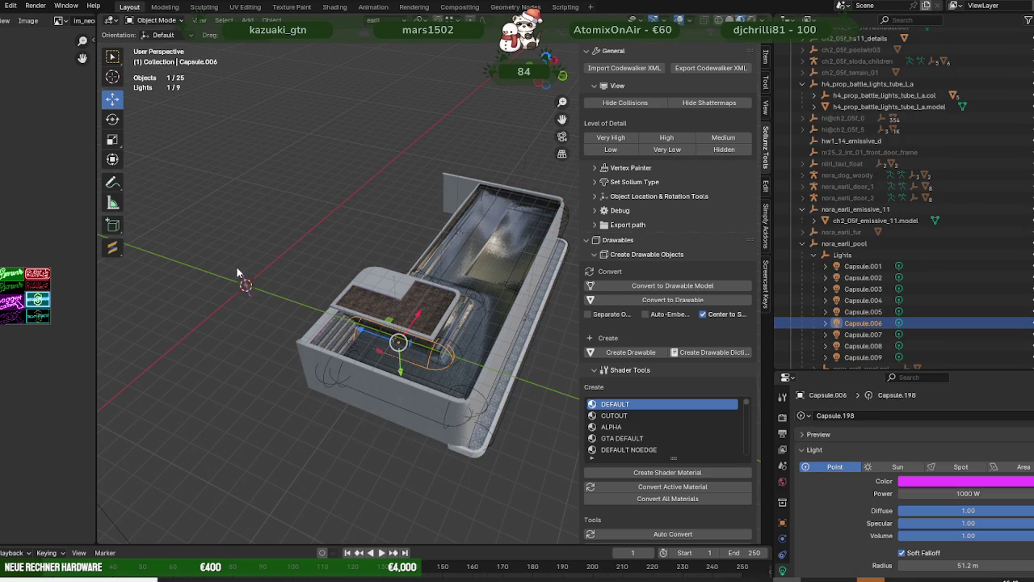
Step: Raise Capsule.006 and nudge it slightly along X, closer to the tiled pool wall
scroll(240, 275, up, 3)
scroll(336, 321, up, 2)
scroll(305, 370, down, 2)
middle_drag(271, 345, 317, 306)
scroll(317, 305, up, 5)
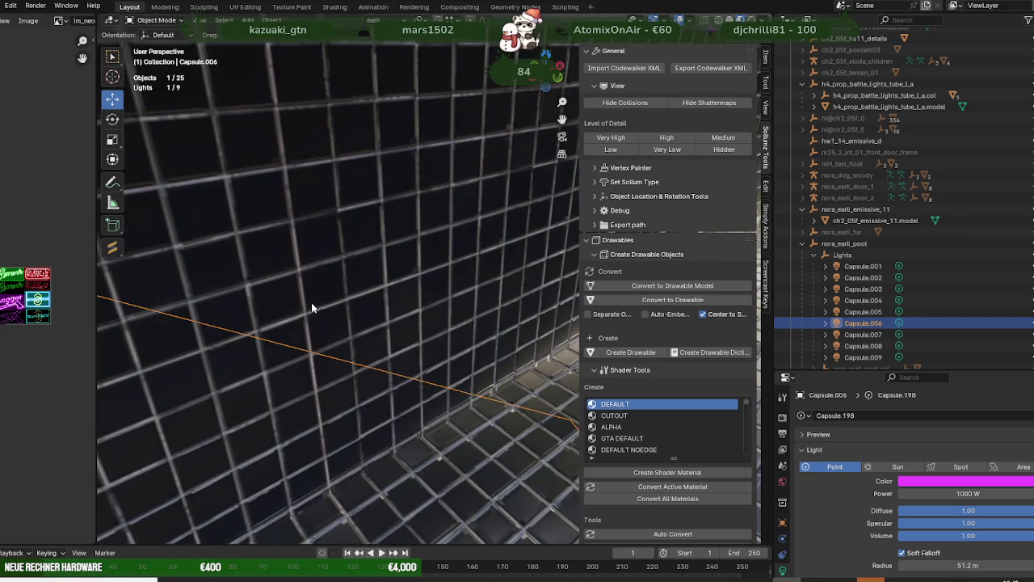
scroll(335, 285, down, 3)
scroll(347, 283, down, 2)
middle_drag(397, 333, 427, 326)
drag(433, 326, 449, 294)
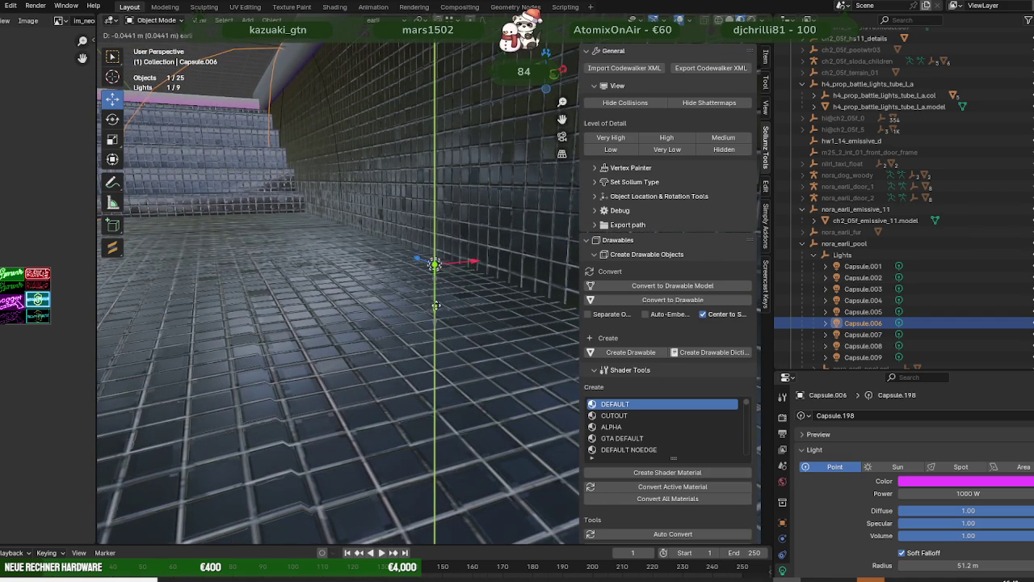
drag(471, 261, 475, 261)
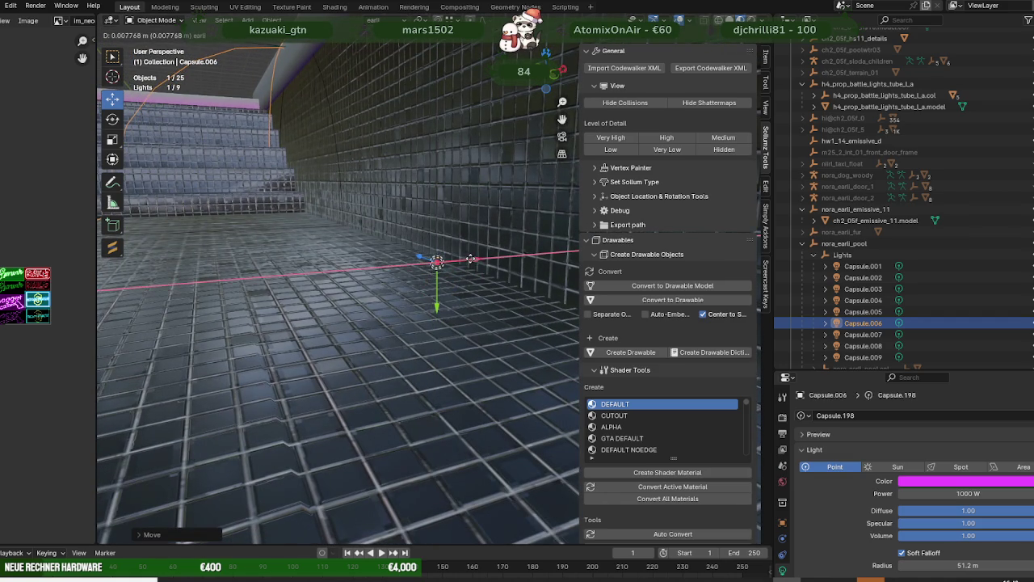
Step: Deselect everything, collapse the pool's light list and select the nora_earli_pool object
scroll(395, 330, down, 5)
scroll(388, 361, down, 5)
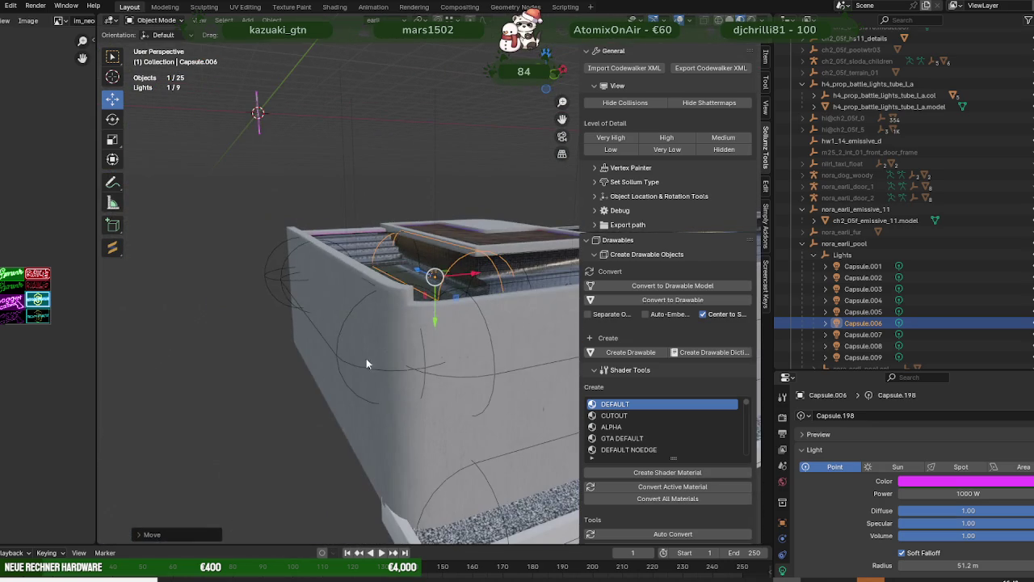
key(alt+a)
click(802, 243)
scroll(840, 307, up, 2)
scroll(840, 339, up, 2)
click(843, 334)
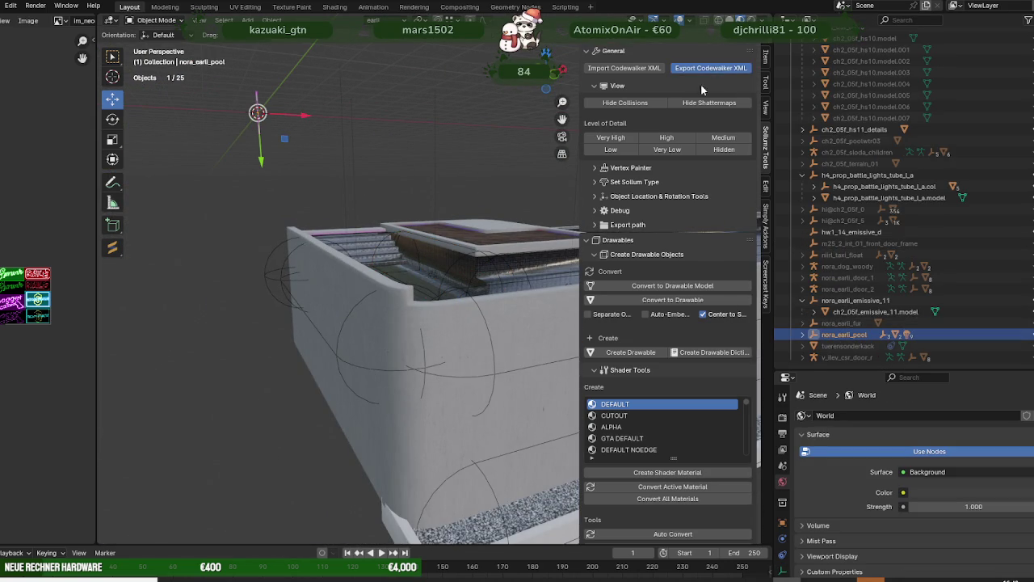
click(711, 68)
key(Escape)
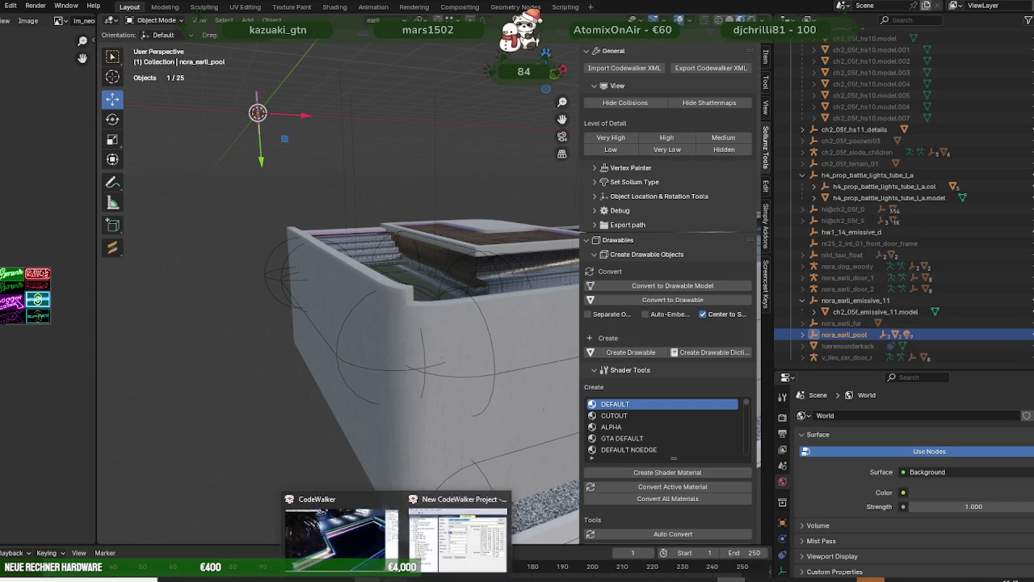
Step: Refresh the hausearli export folder and preview the rebuilt nora_earli_pool.ydr in the model viewer
click(323, 564)
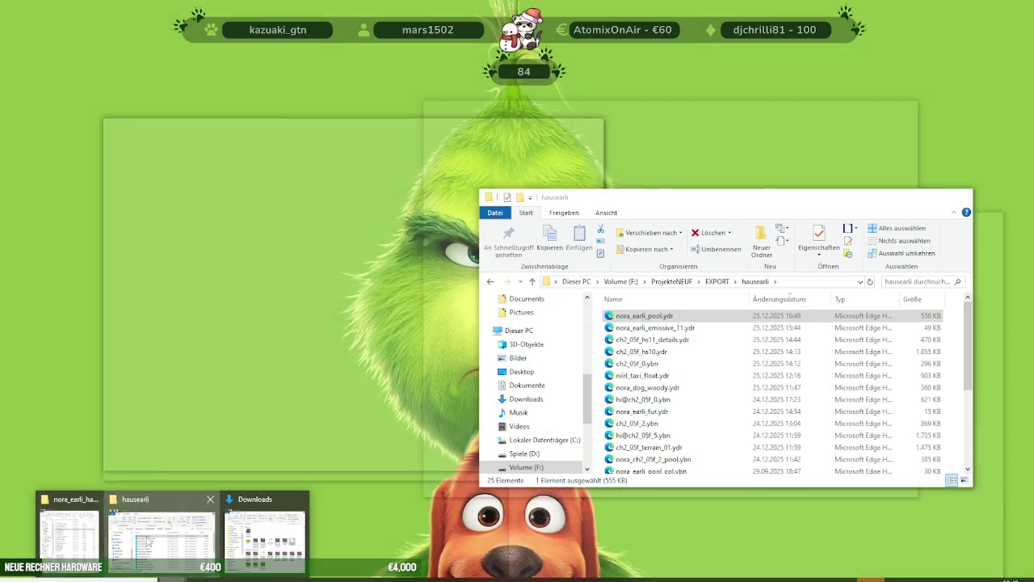
click(148, 540)
click(870, 281)
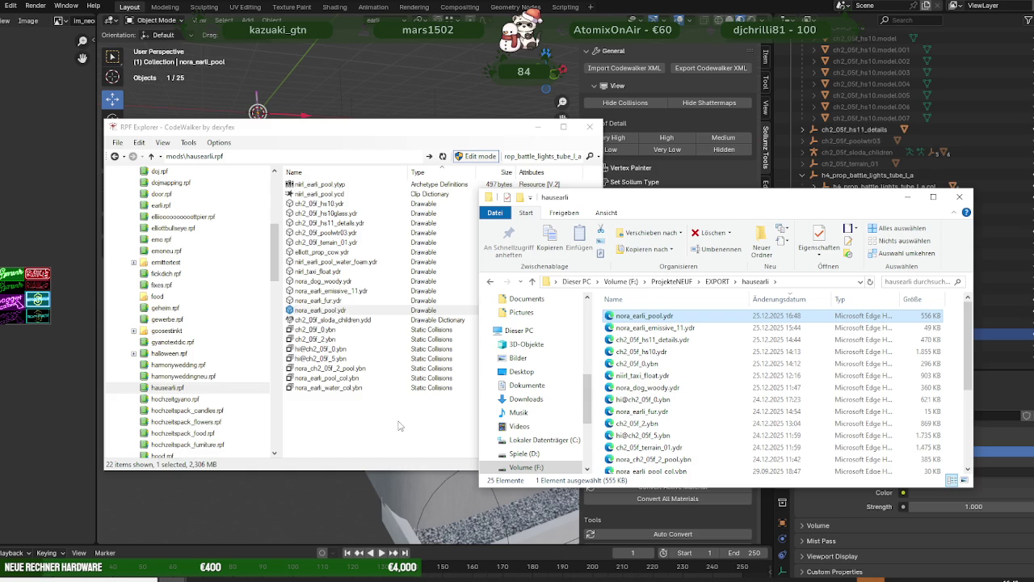
double_click(339, 310)
drag(467, 321, 363, 395)
mouse_move(422, 365)
mouse_down()
mouse_move(402, 383)
mouse_move(483, 377)
mouse_move(476, 385)
mouse_move(315, 373)
mouse_move(272, 351)
mouse_move(282, 340)
mouse_move(228, 330)
mouse_move(315, 318)
mouse_move(410, 363)
mouse_move(544, 364)
mouse_move(500, 349)
mouse_up()
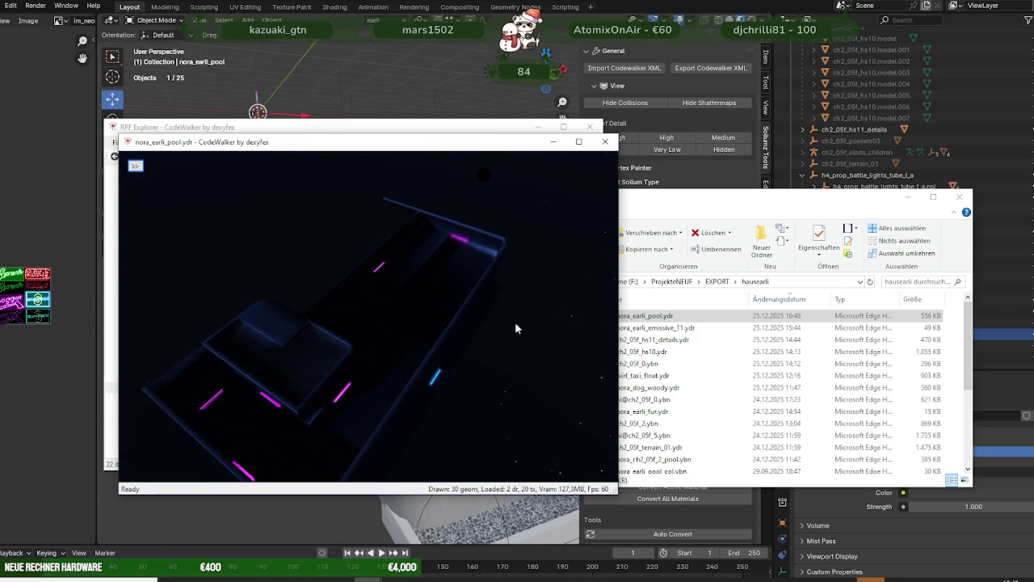
click(606, 142)
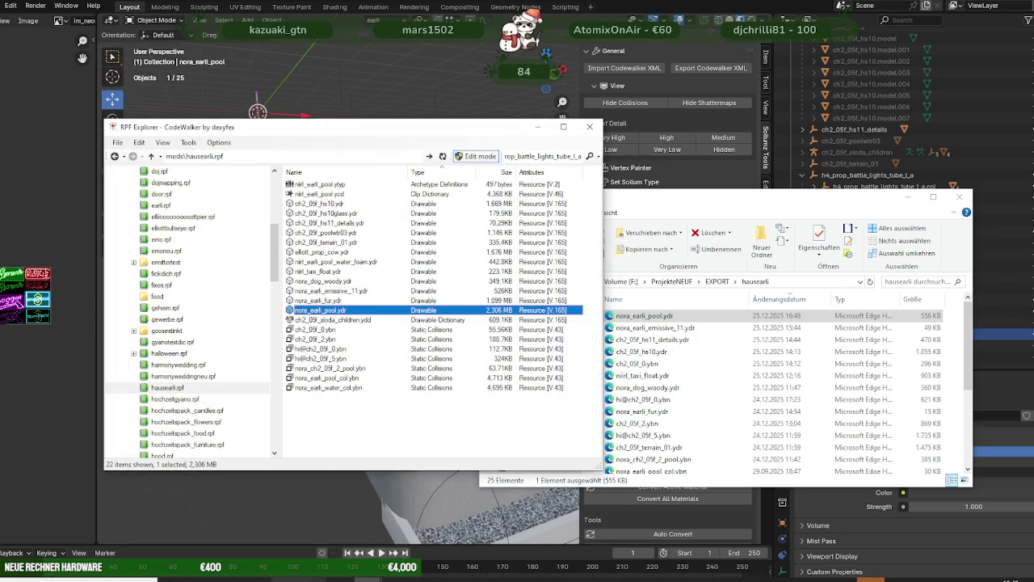
Step: Copy nora_earli_pool.ydr into the nora_earli_haus_mapping stream folder, replacing the existing file
click(87, 525)
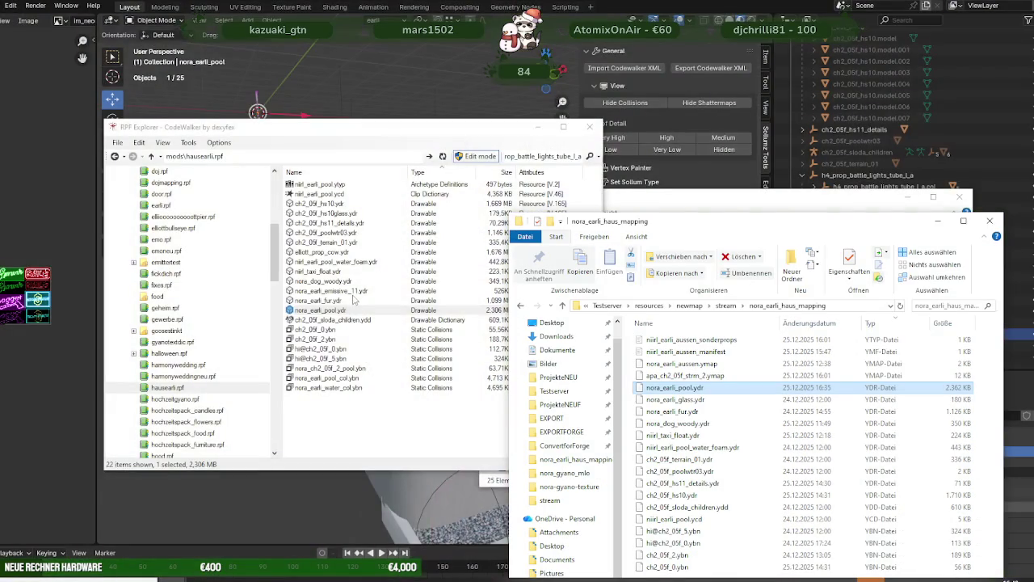
drag(333, 318, 771, 437)
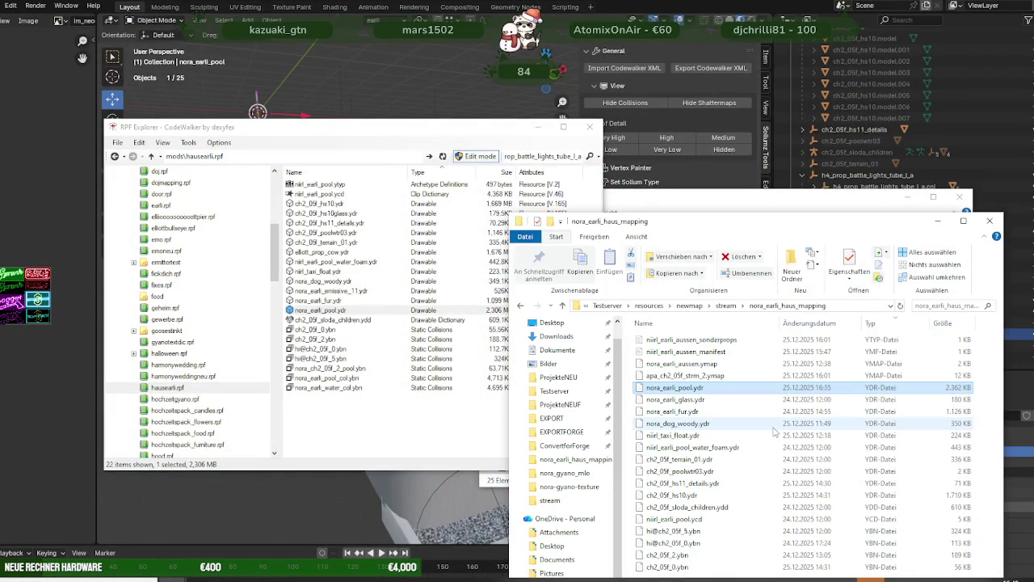
click(489, 220)
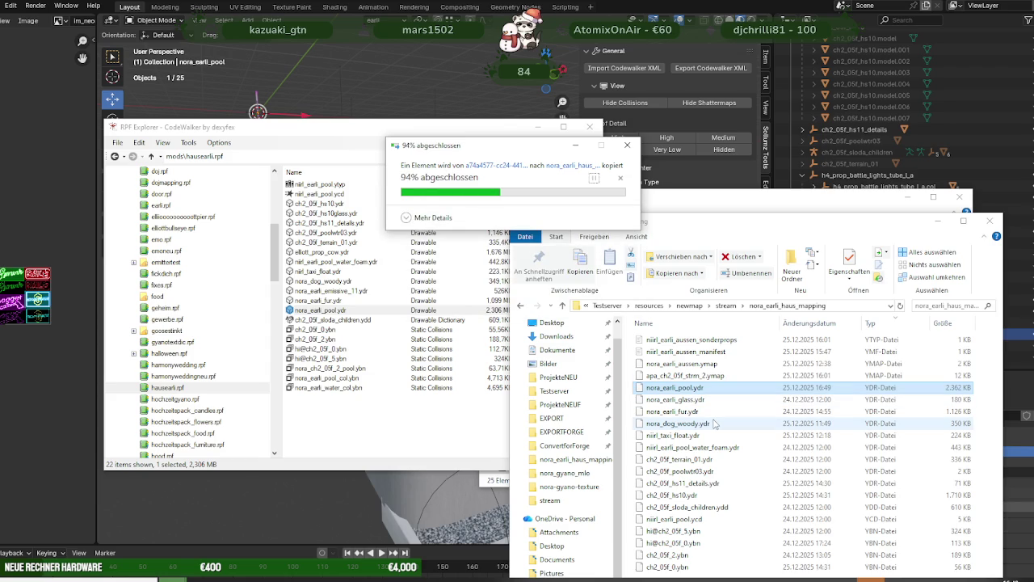
click(480, 580)
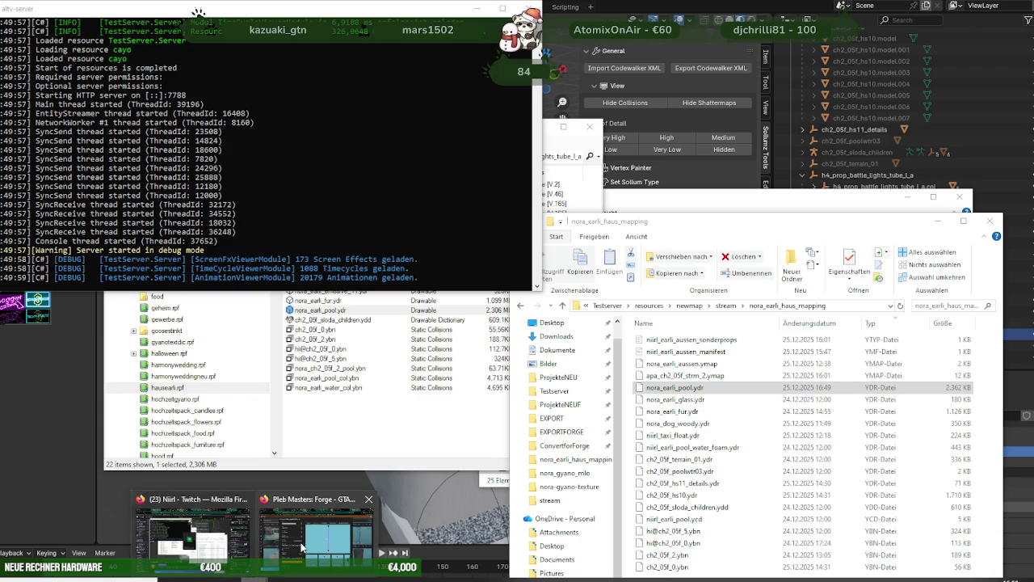
Step: Switch over to the Pleb Masters Forge page
click(305, 548)
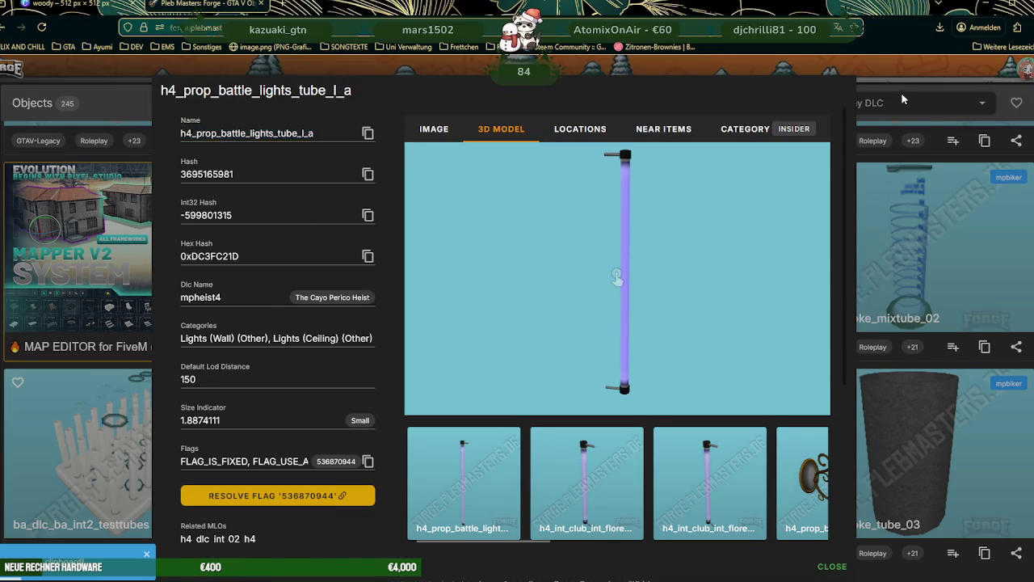
Step: Clear the tube search and filter objects to the Safehouse In The Hills Gen9 DLC
click(902, 89)
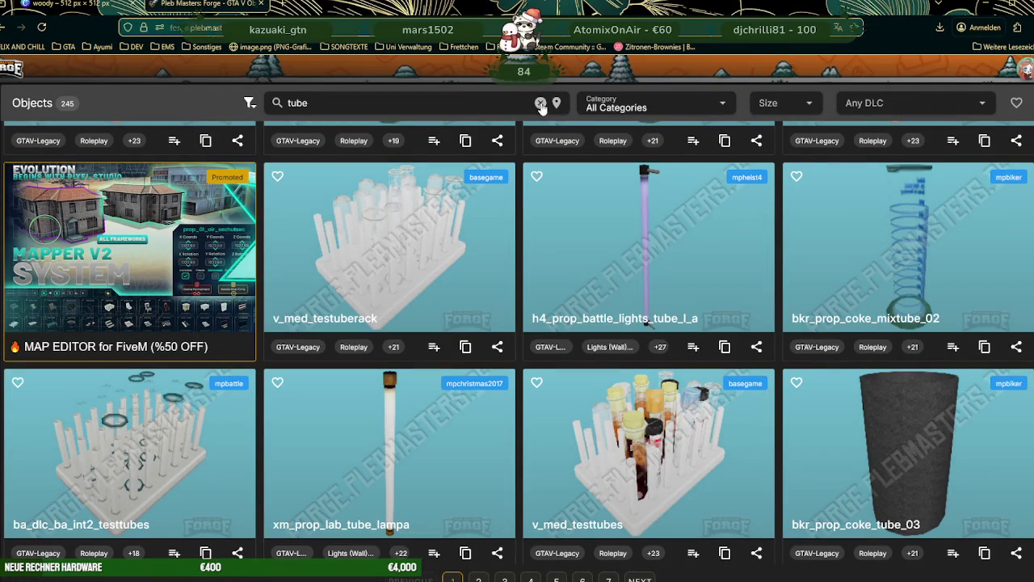
click(540, 102)
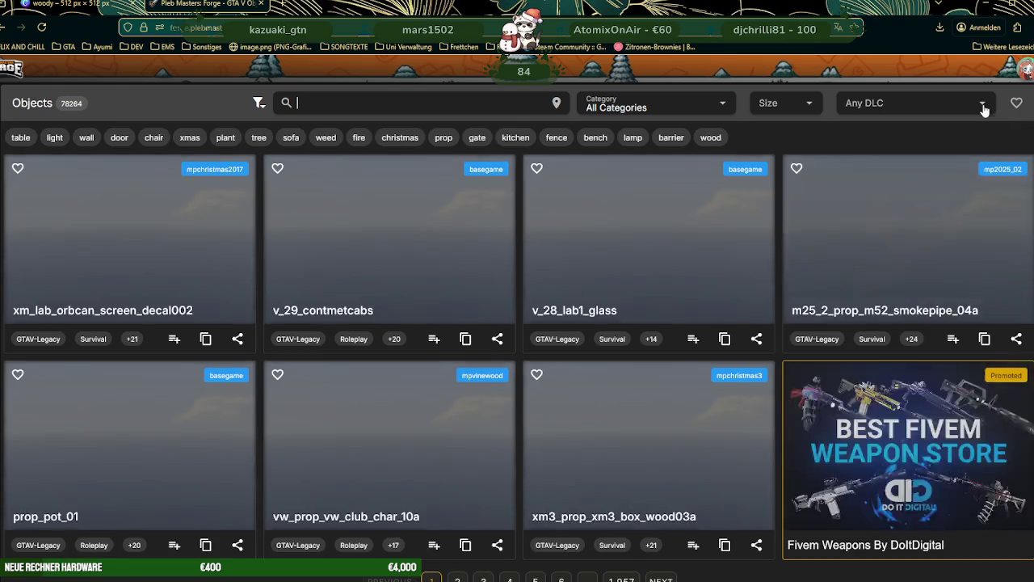
click(984, 106)
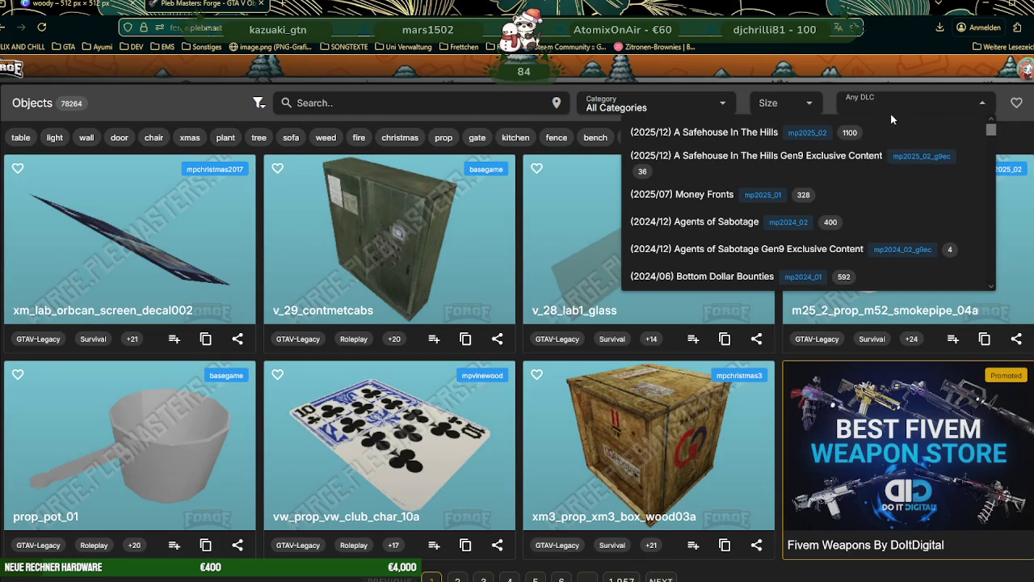
click(731, 158)
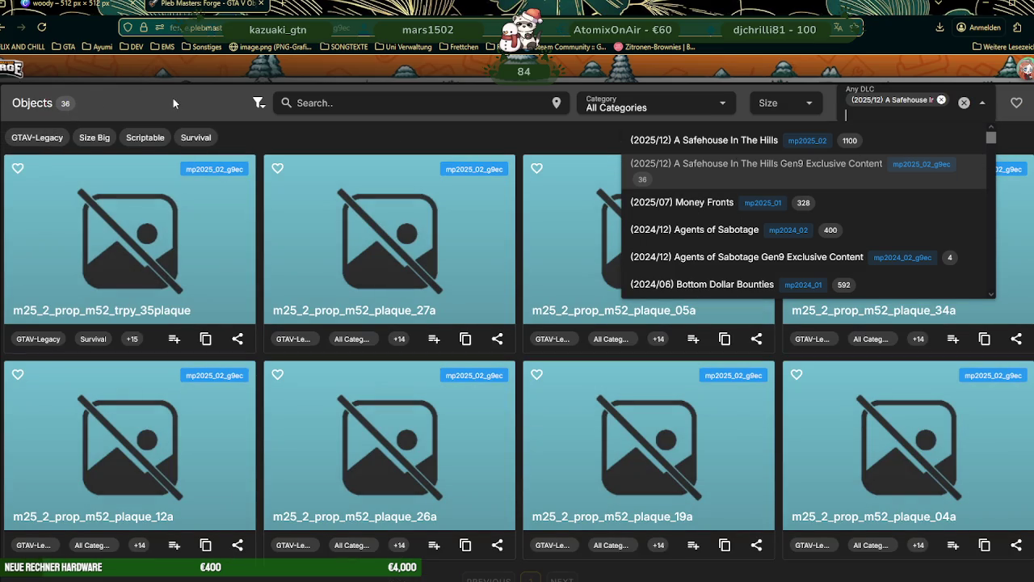
click(173, 98)
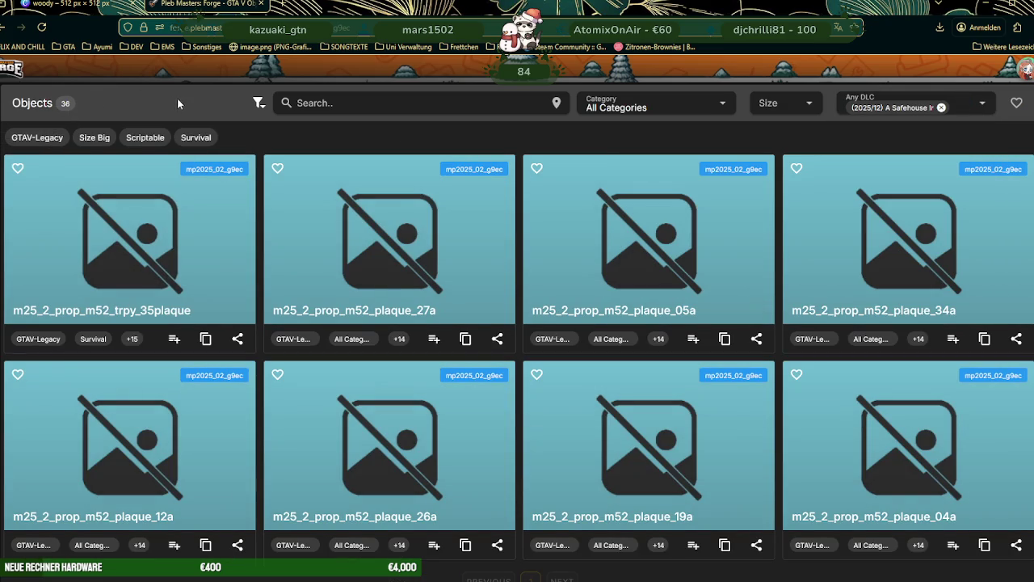
Step: Replace the Gen9 filter with the (2025/12) A Safehouse In The Hills DLC filter
scroll(420, 271, down, 5)
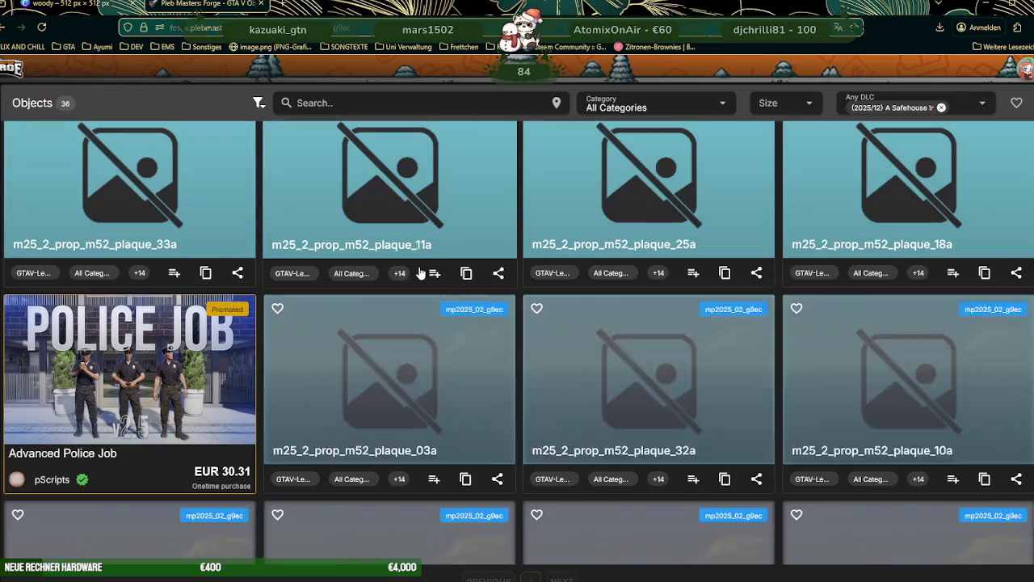
scroll(420, 272, down, 2)
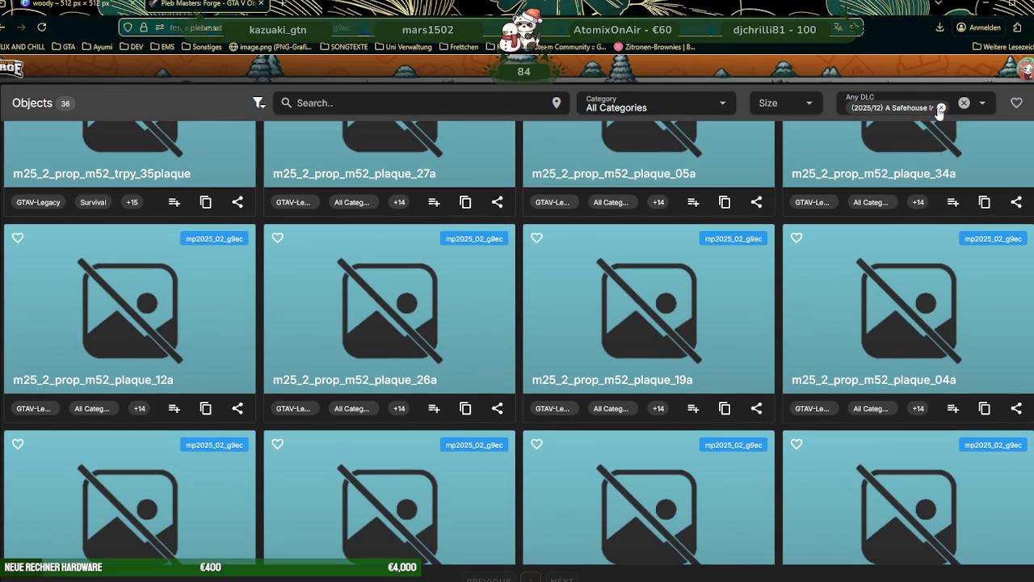
click(941, 108)
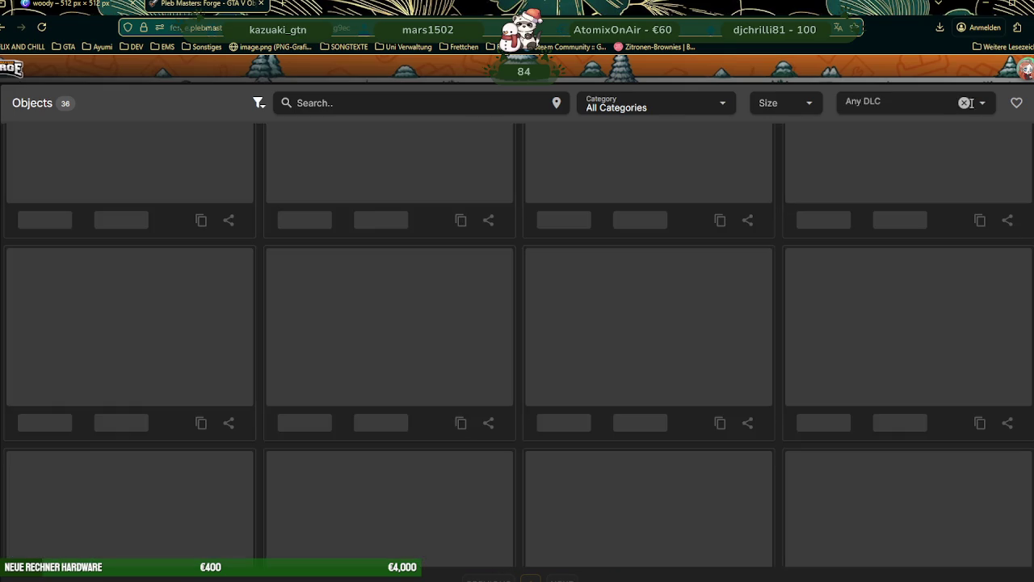
click(982, 102)
click(917, 114)
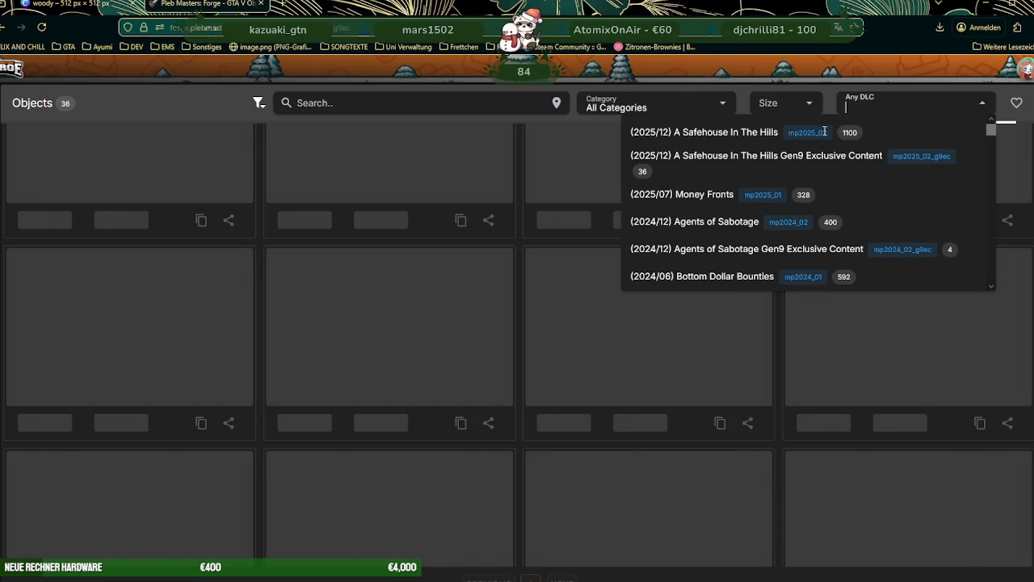
click(725, 132)
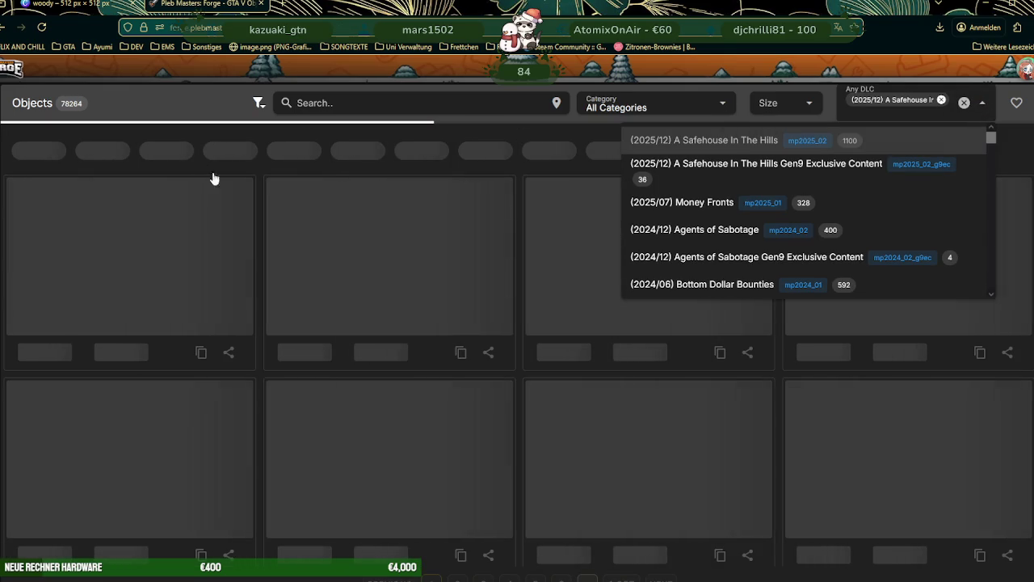
Step: Filter the category to Chairs (Reside) and scroll through the chair objects
click(724, 107)
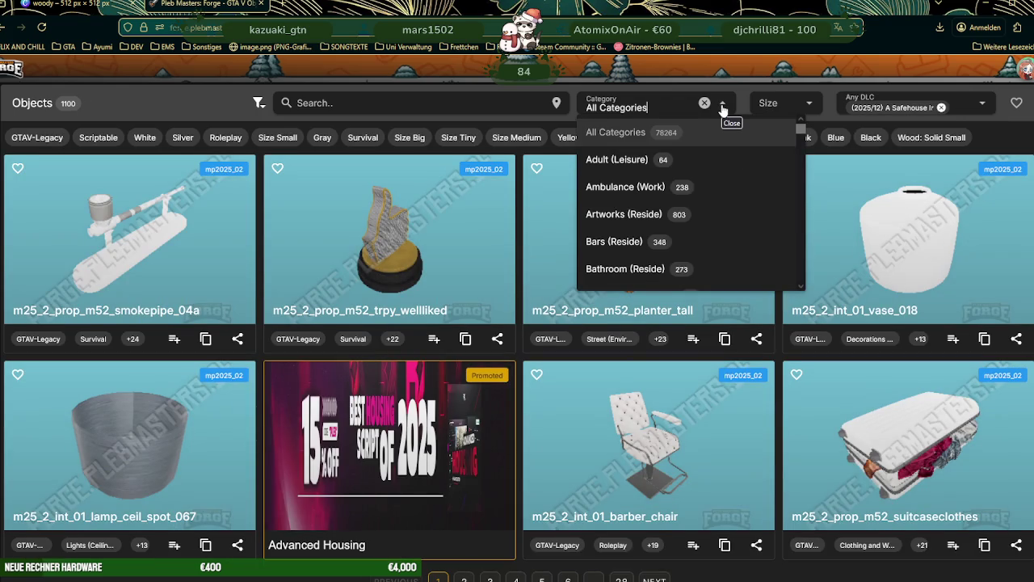
scroll(678, 187, down, 2)
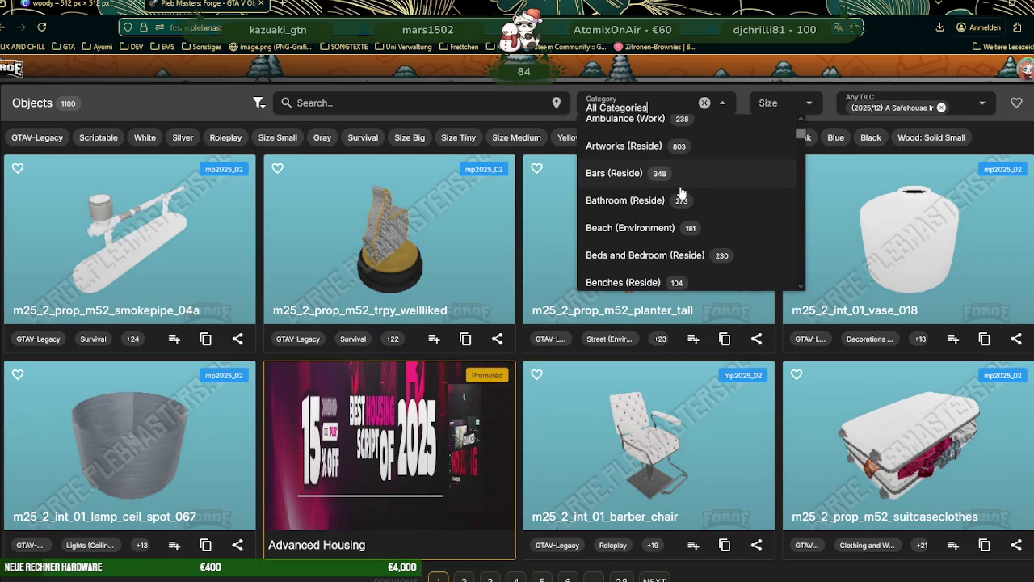
scroll(682, 192, down, 2)
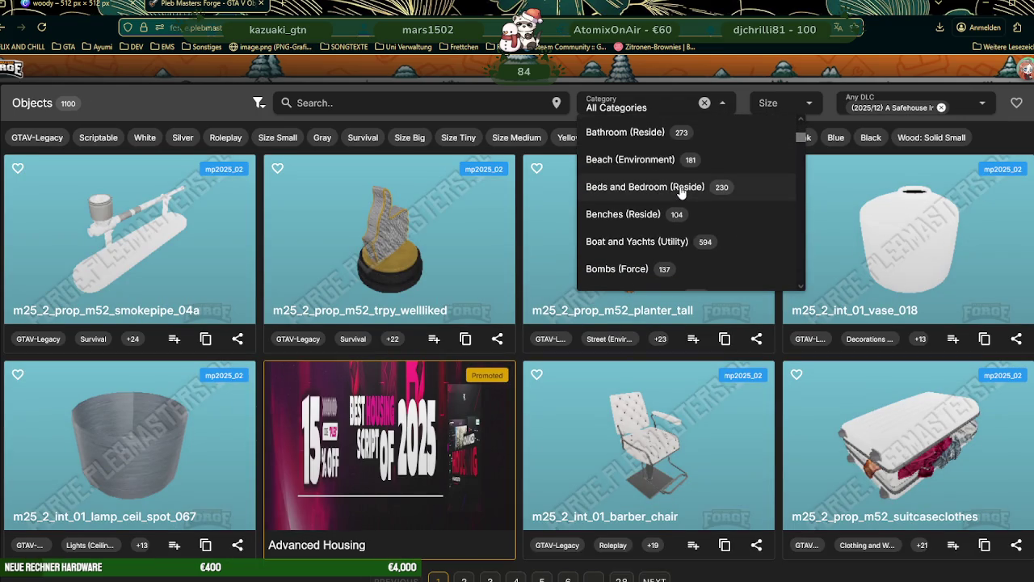
scroll(681, 192, down, 2)
scroll(681, 191, down, 2)
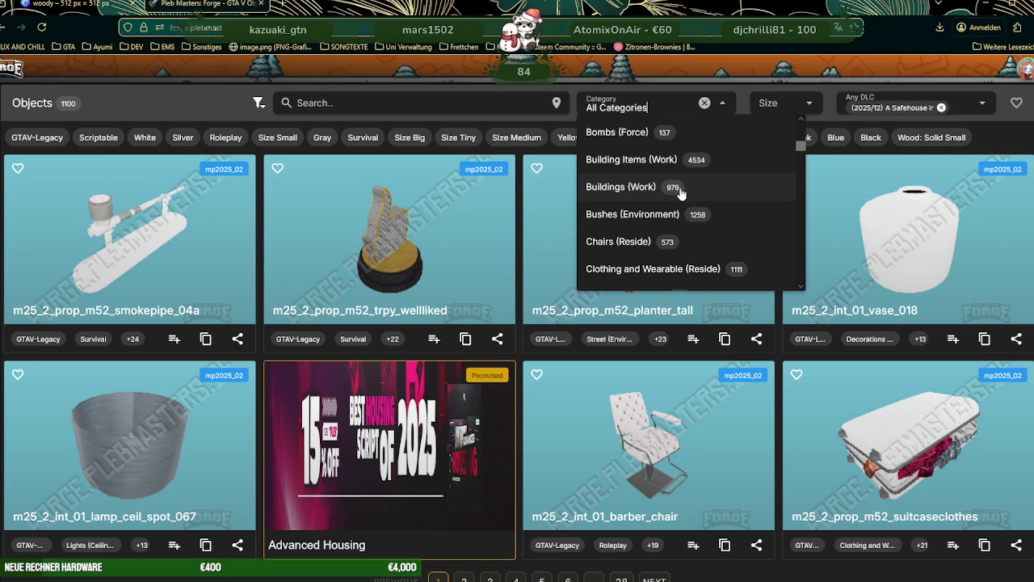
scroll(682, 193, down, 2)
click(731, 171)
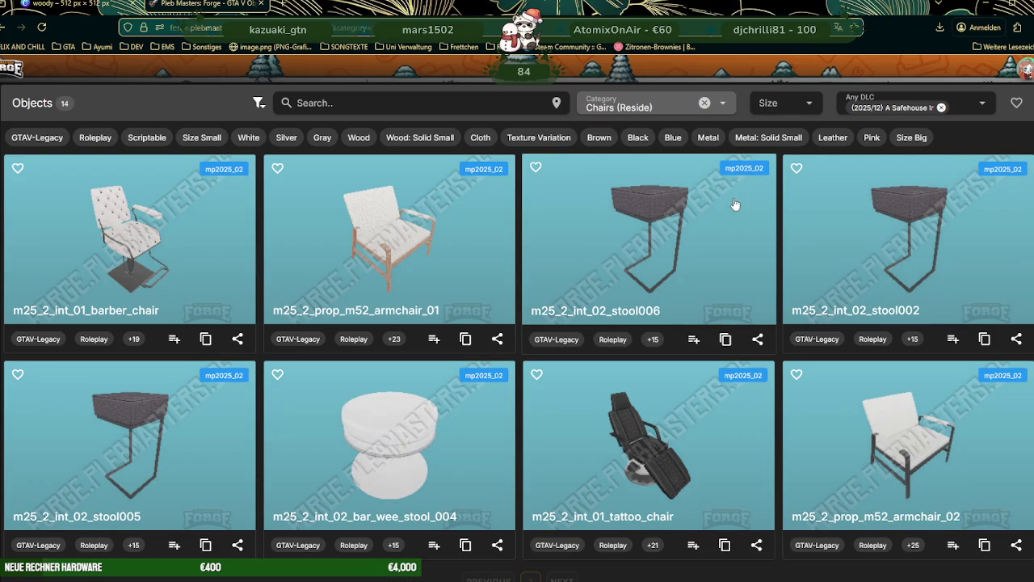
scroll(735, 205, down, 1)
scroll(735, 204, down, 1)
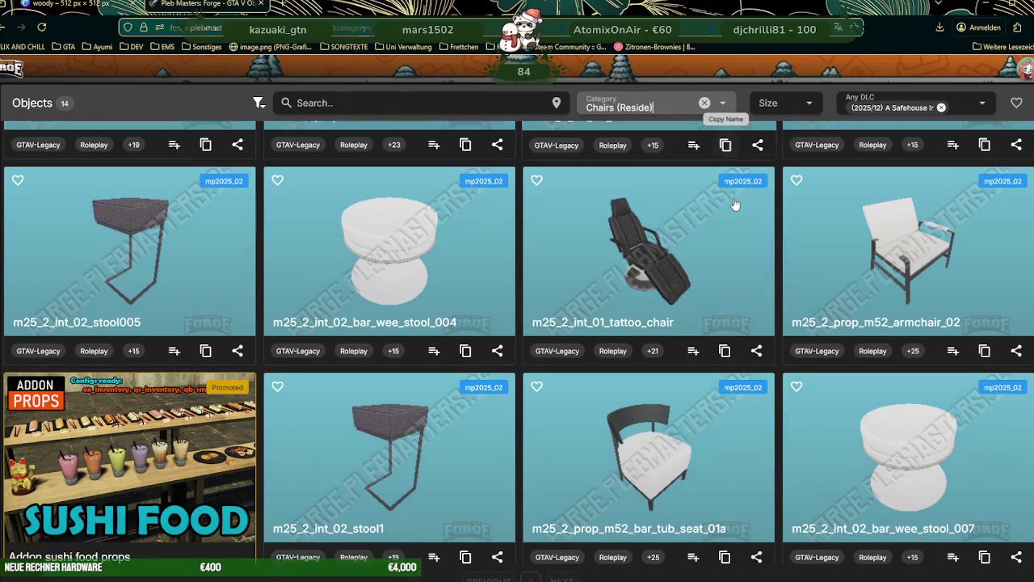
scroll(733, 202, down, 2)
scroll(733, 203, down, 1)
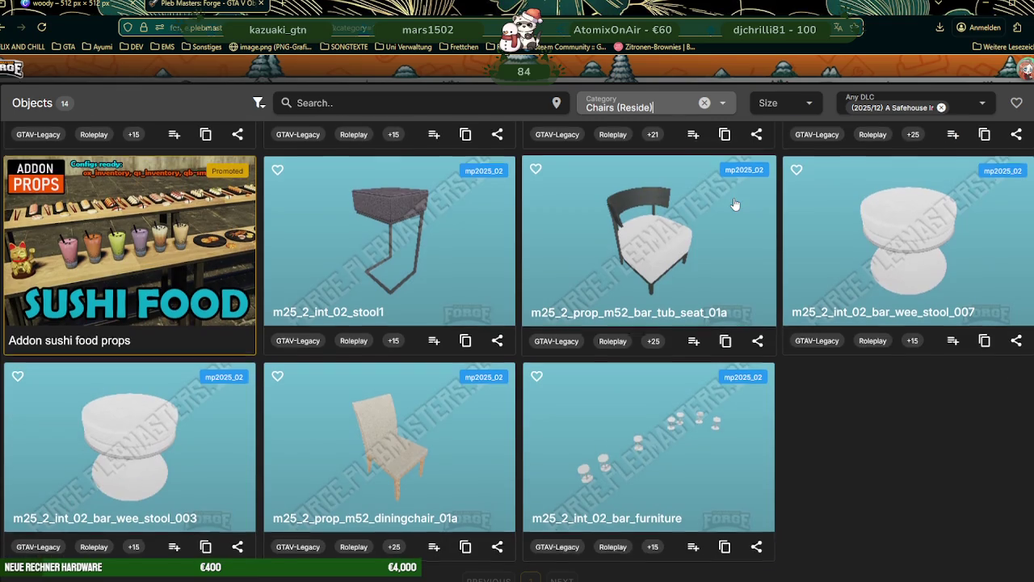
Step: Inspect m25_2_prop_m52_diningchair_01a as a 3D model from the side
click(398, 426)
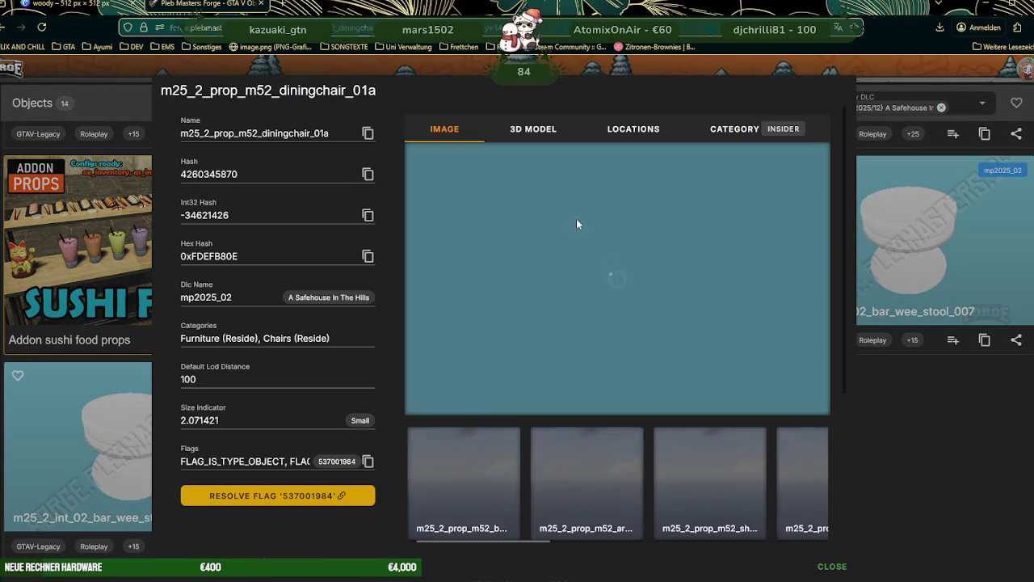
click(543, 141)
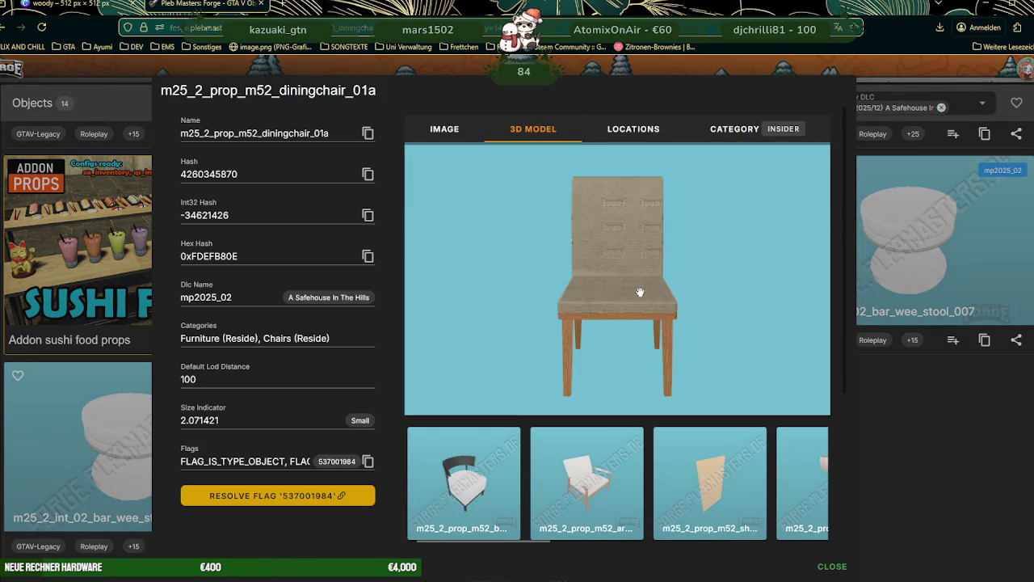
scroll(639, 294, up, 3)
mouse_move(639, 294)
mouse_down()
mouse_move(572, 298)
mouse_move(491, 227)
mouse_up()
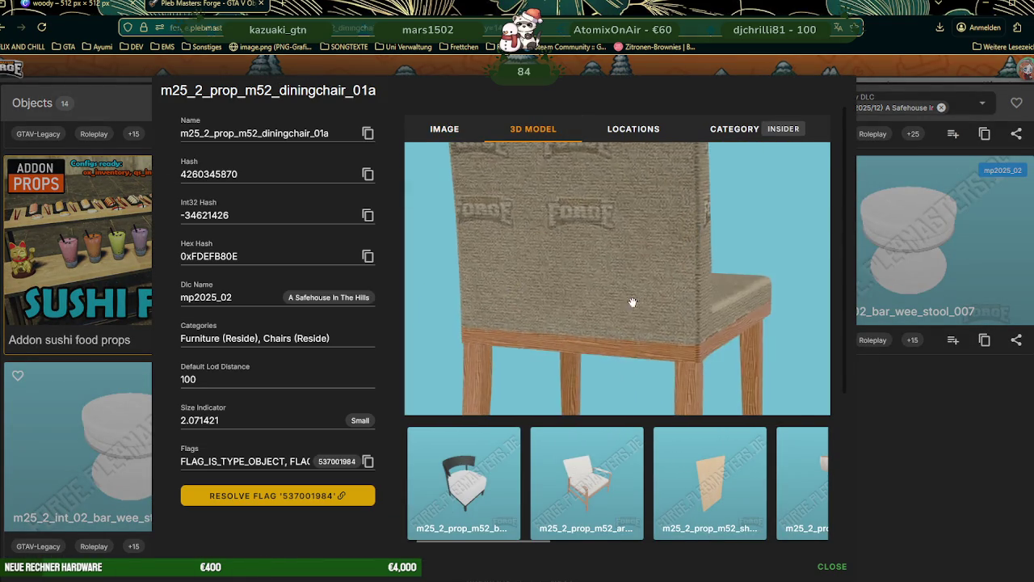
scroll(623, 310, down, 3)
scroll(642, 358, down, 3)
mouse_move(641, 358)
mouse_down()
mouse_move(557, 347)
mouse_move(567, 298)
mouse_up()
Step: Inspect m25_2_prop_m52_armchair_01 as a 3D model, then close its details
click(602, 489)
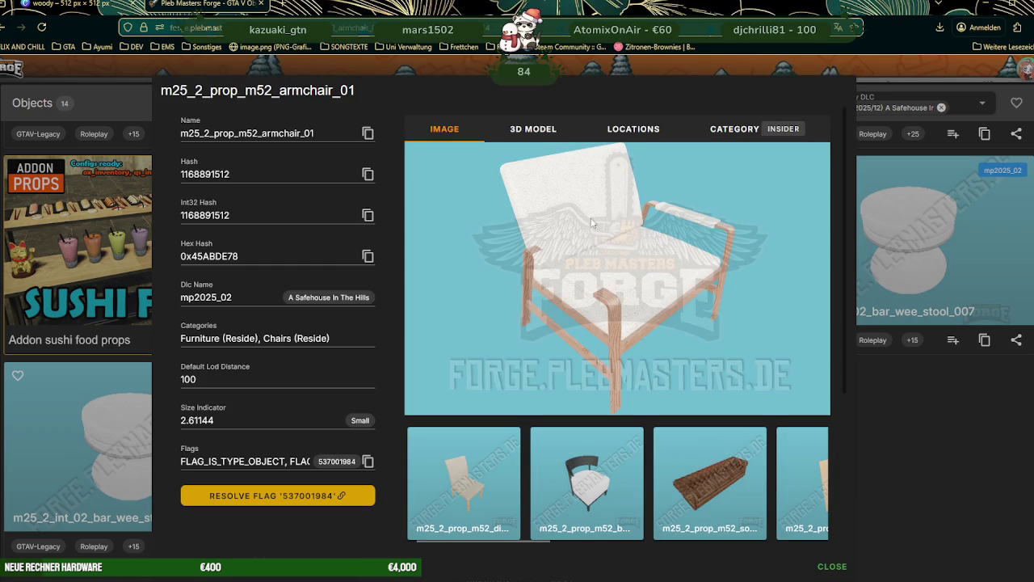
click(544, 130)
mouse_move(654, 262)
mouse_down()
mouse_move(632, 288)
mouse_move(651, 287)
mouse_move(626, 291)
mouse_up()
scroll(631, 289, up, 5)
scroll(650, 287, down, 5)
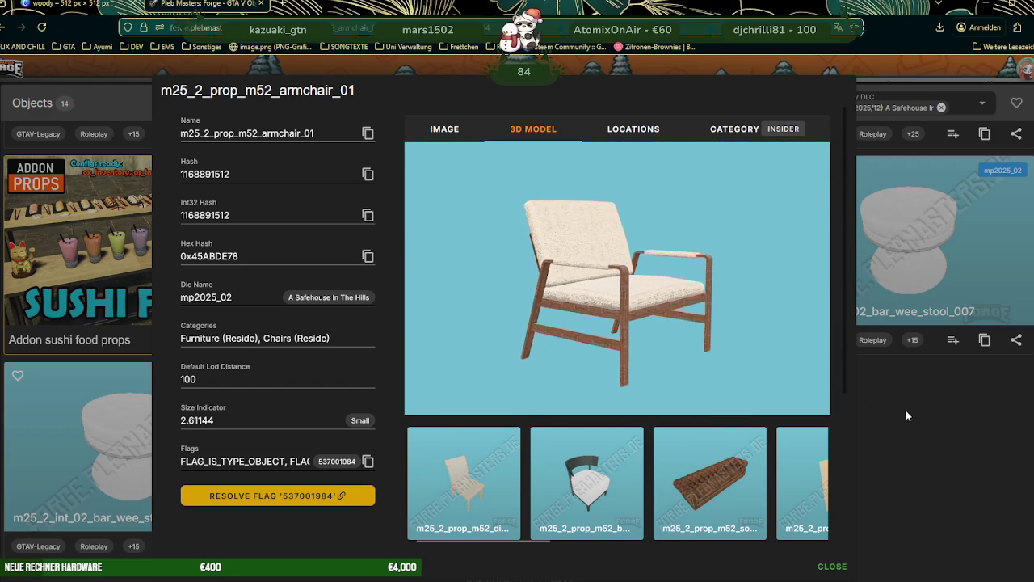
key(Escape)
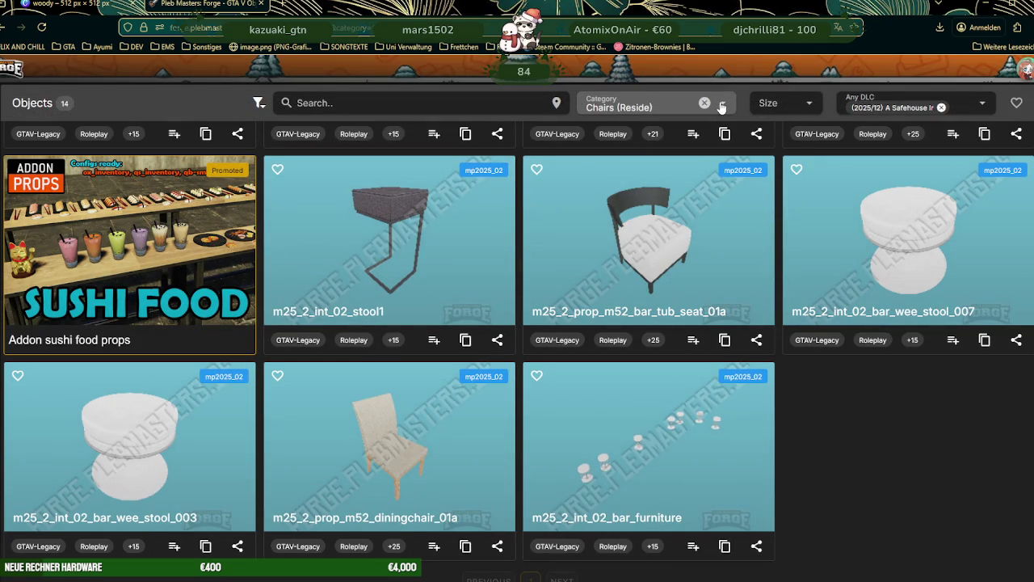
Step: Clear the Chairs (Reside) filter and browse the full category list
click(704, 103)
click(724, 105)
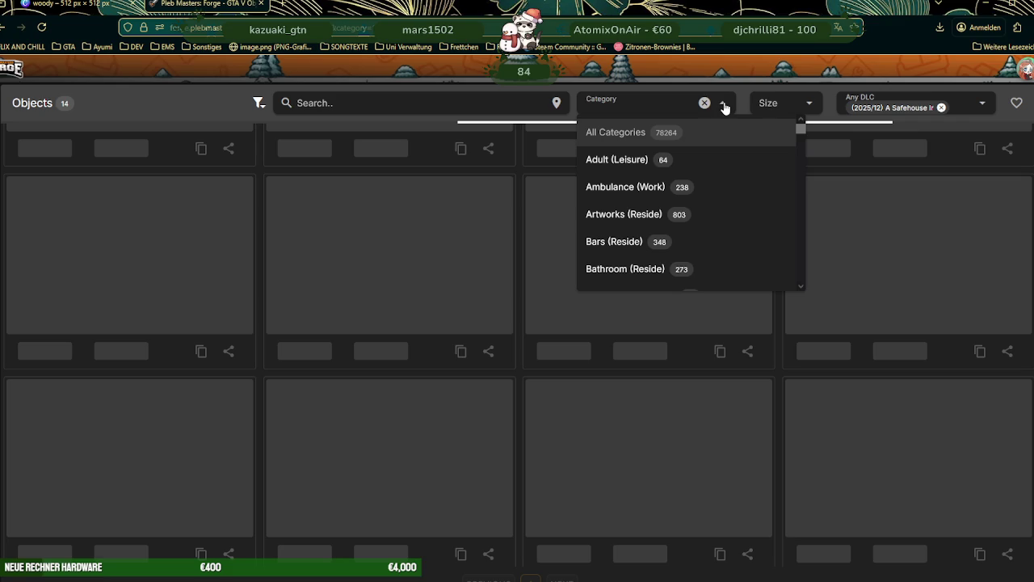
scroll(670, 227, down, 5)
scroll(678, 234, down, 3)
scroll(679, 235, down, 1)
scroll(679, 234, down, 2)
scroll(678, 234, down, 1)
scroll(682, 232, down, 1)
scroll(681, 233, down, 1)
scroll(681, 233, down, 2)
scroll(681, 232, down, 1)
scroll(681, 233, down, 1)
scroll(681, 233, up, 1)
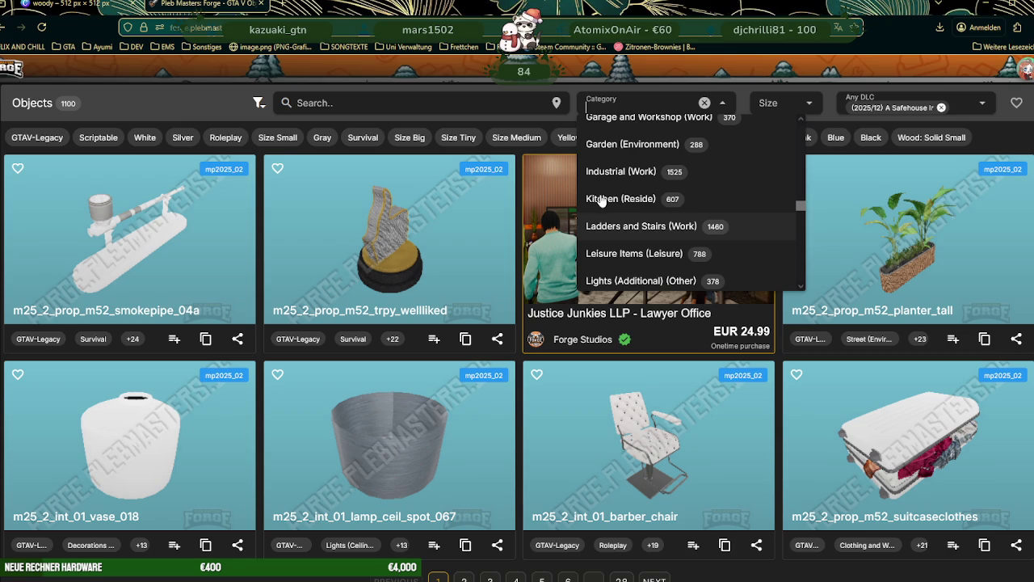
Step: Try the Kitchen (Reside) and Ambulance (Work) categories, then clear the category filter
click(604, 201)
click(714, 187)
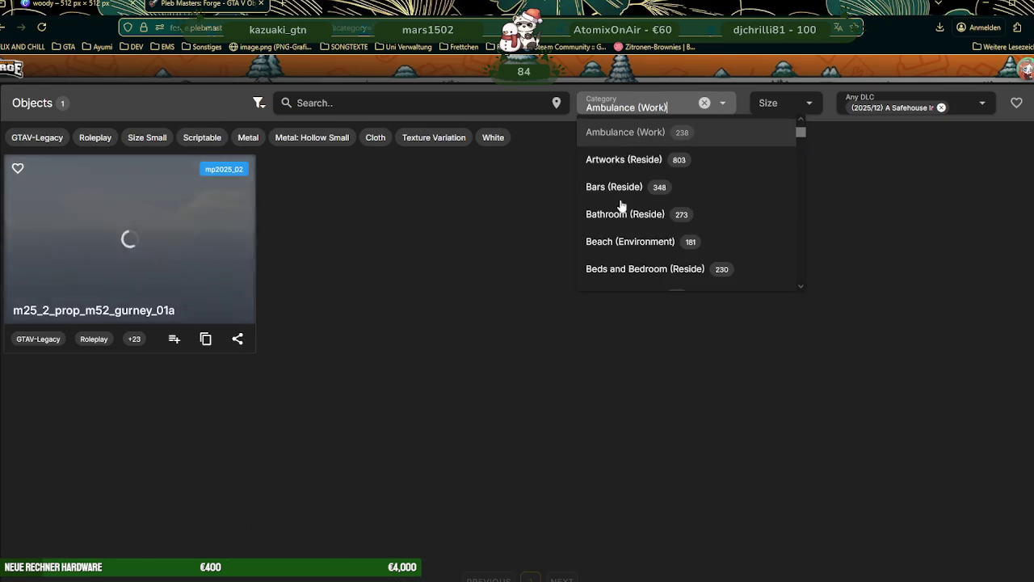
click(705, 103)
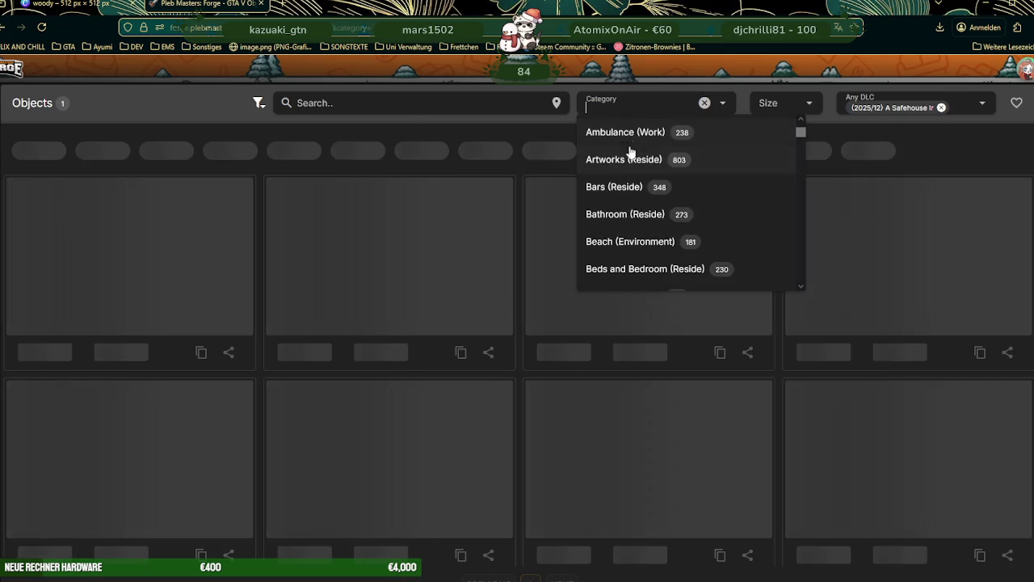
scroll(630, 224, down, 3)
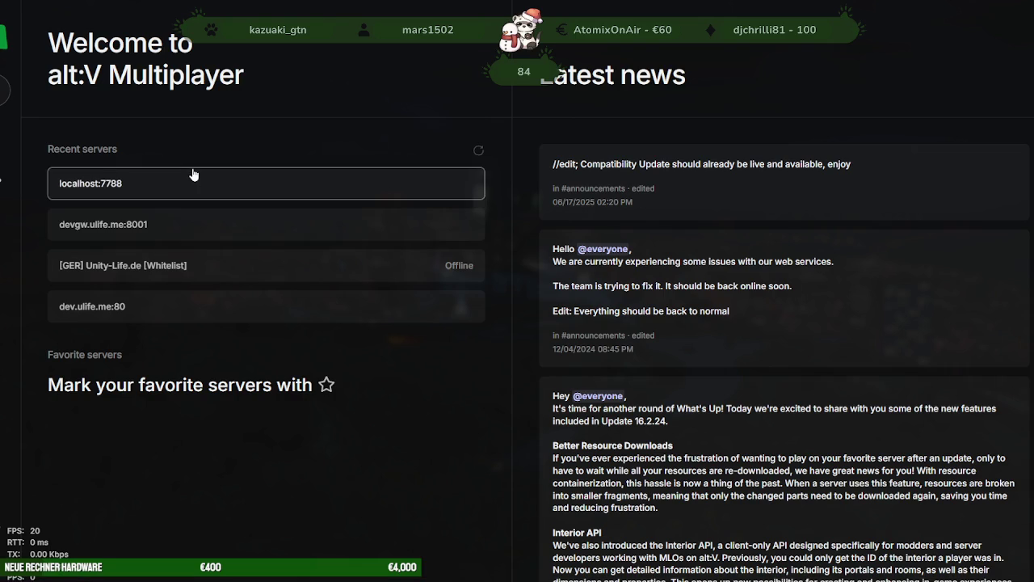
Step: Connect to localhost:7788 from the Recent servers list in the alt:V launcher
click(193, 176)
click(609, 335)
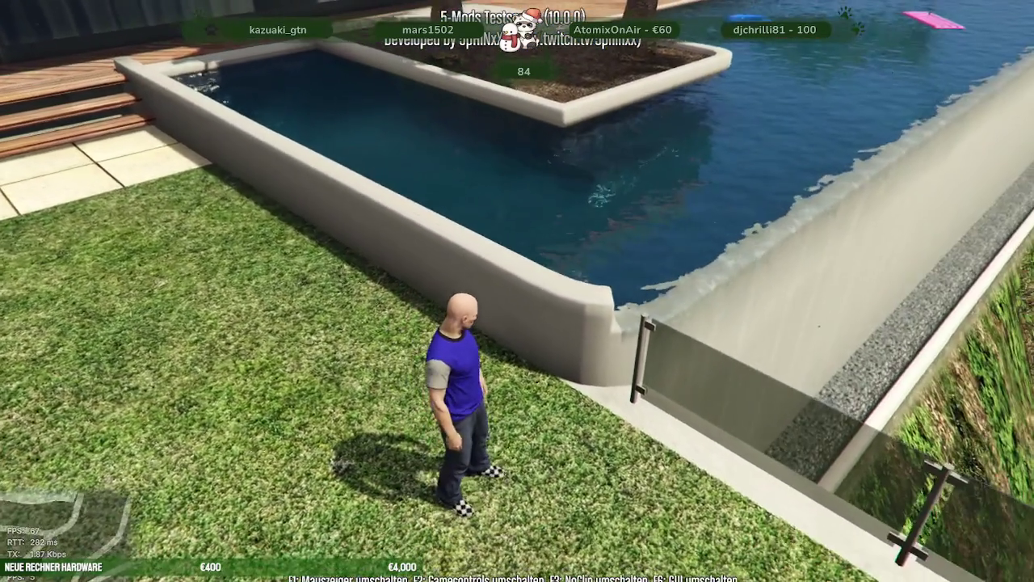
Step: Set the in-game time to night through the F5 menu's Zeit Menü
key(F5)
key(Down)
key(Down)
key(Down)
key(Down)
key(Down)
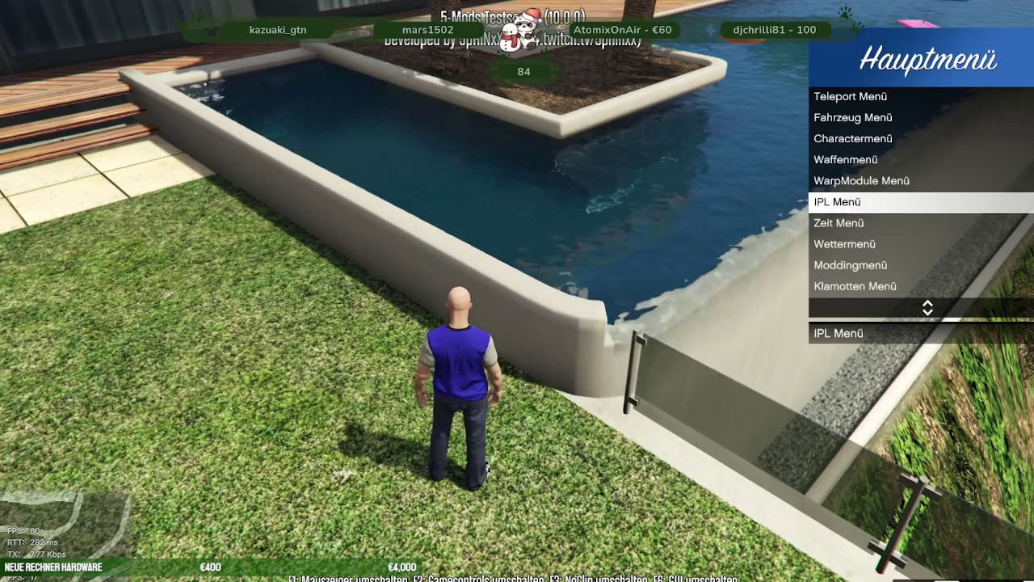
key(Down)
key(Return)
key(Down)
key(Down)
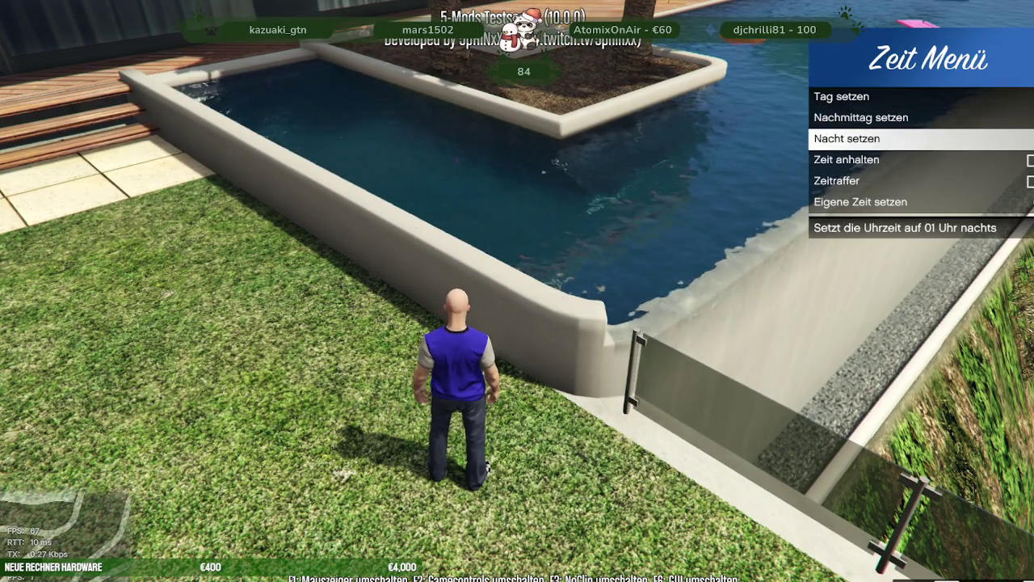
key(Return)
Step: Wade the character through the pool past the lights, climb the wall, then open Task View
key(w)
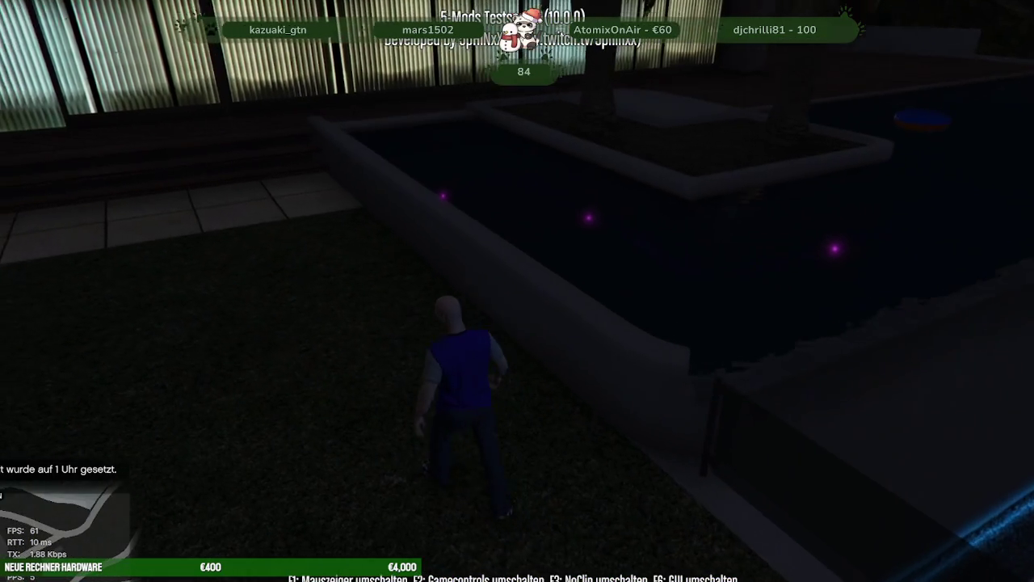
key(w)
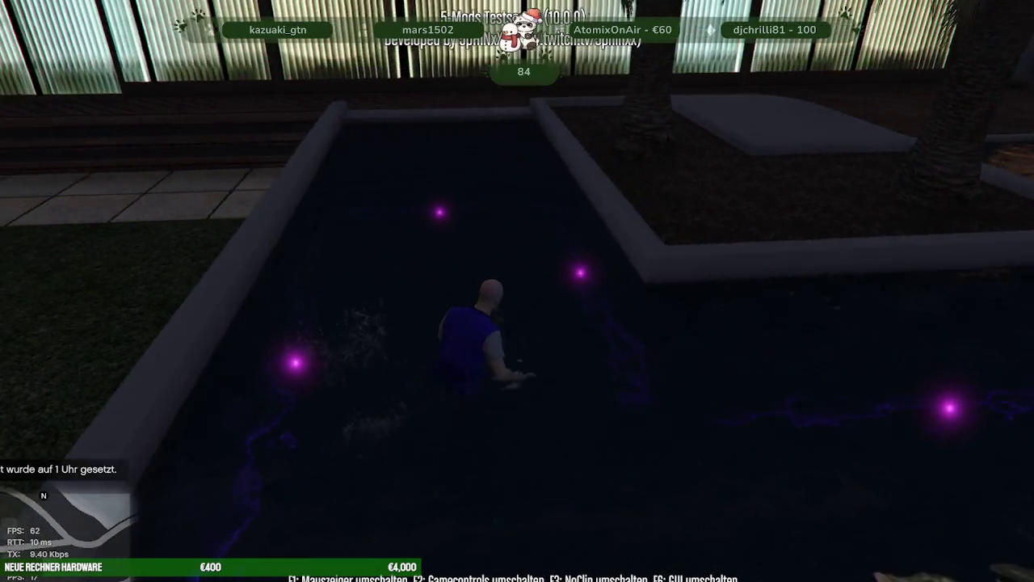
key(w)
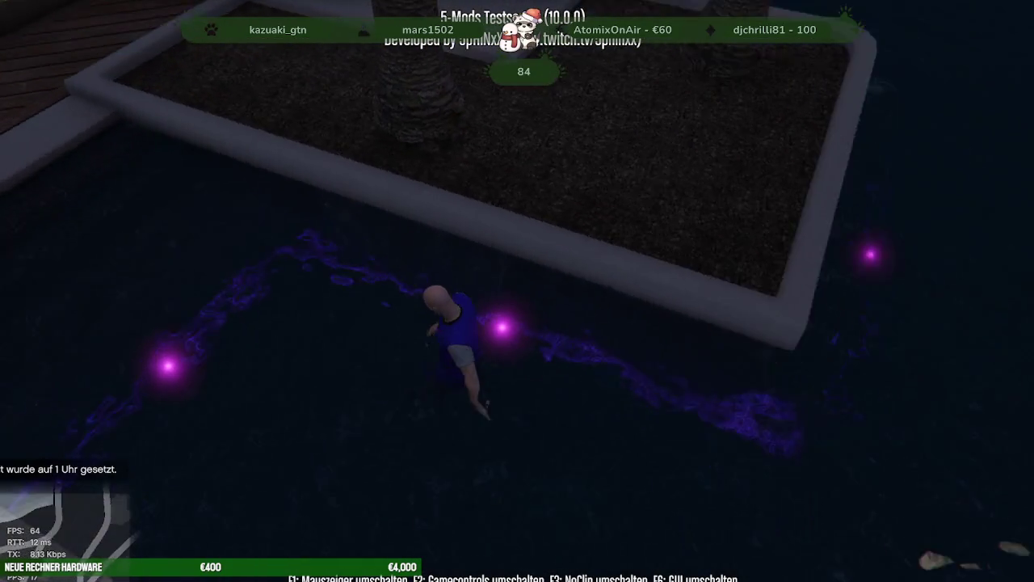
key(w)
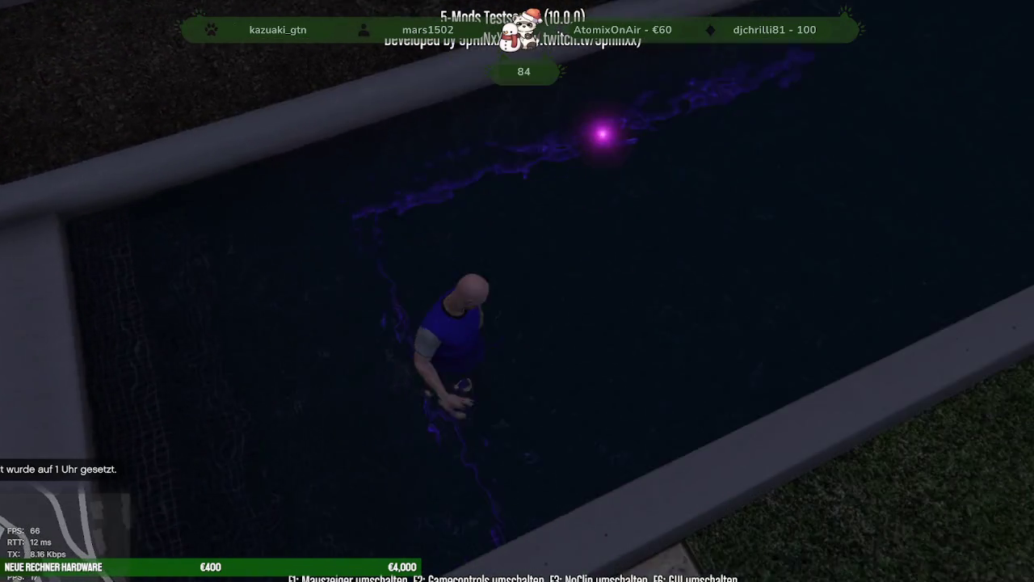
key(w)
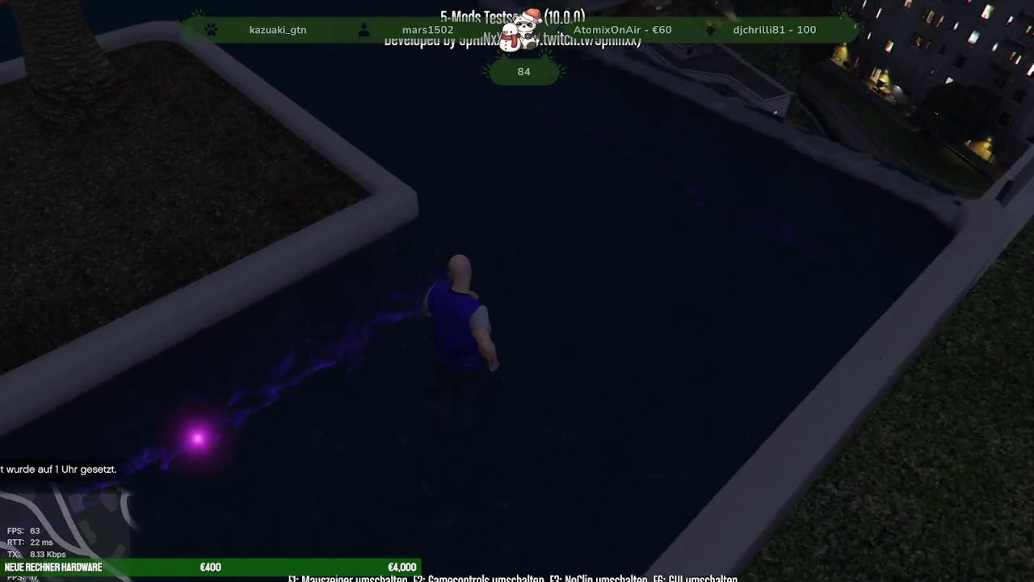
key(w)
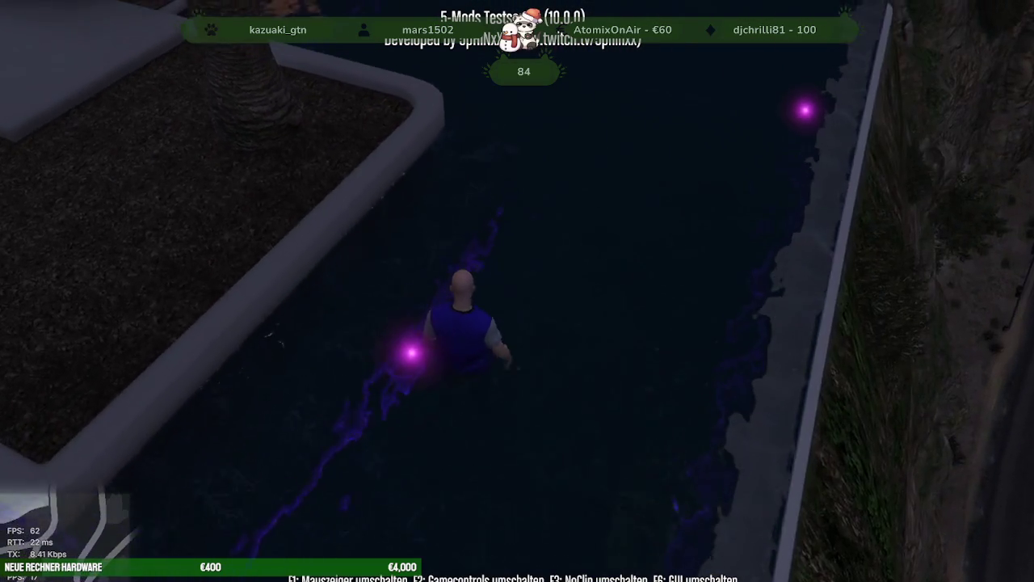
key(w)
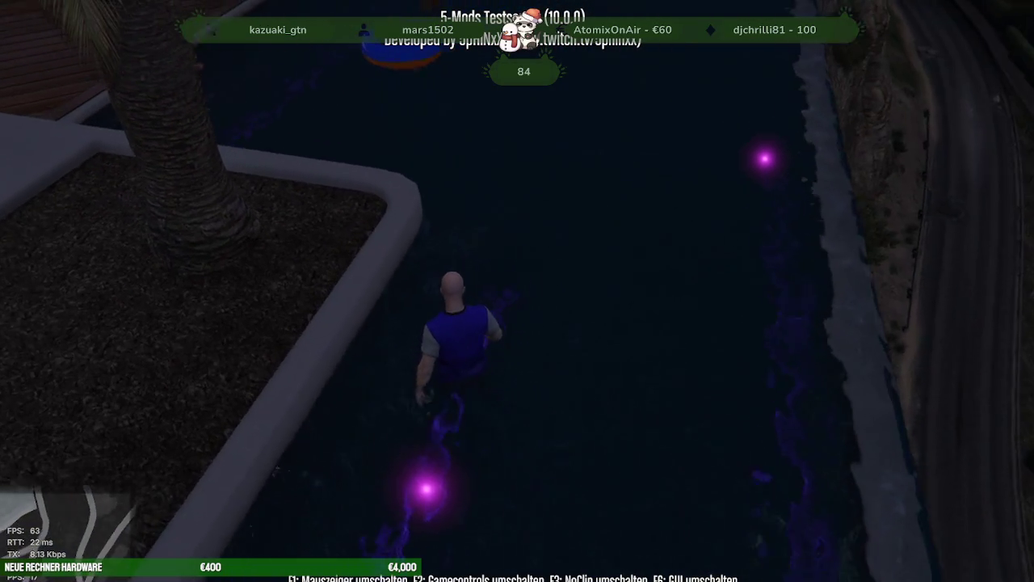
key(w)
key(space)
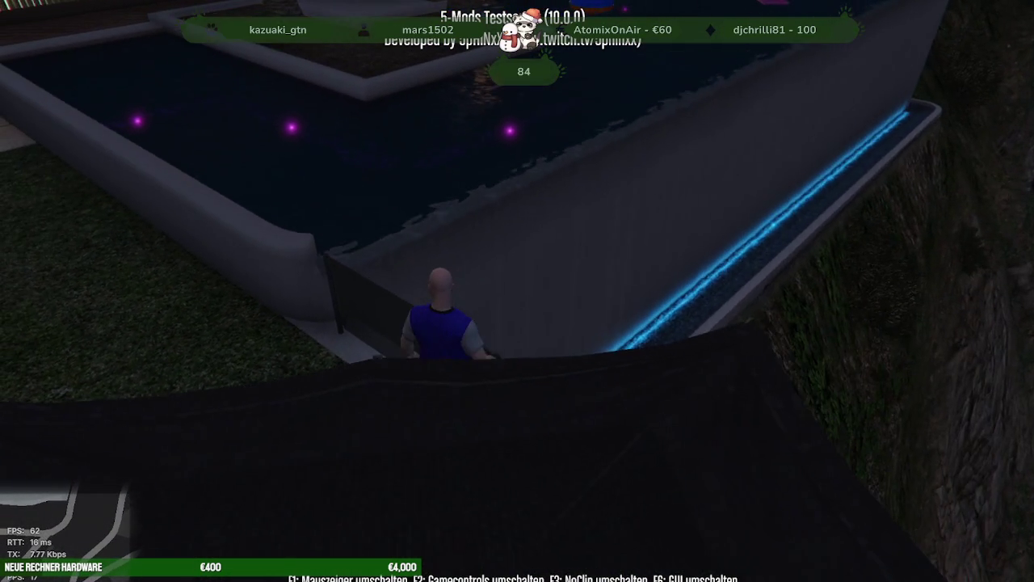
key(super+Tab)
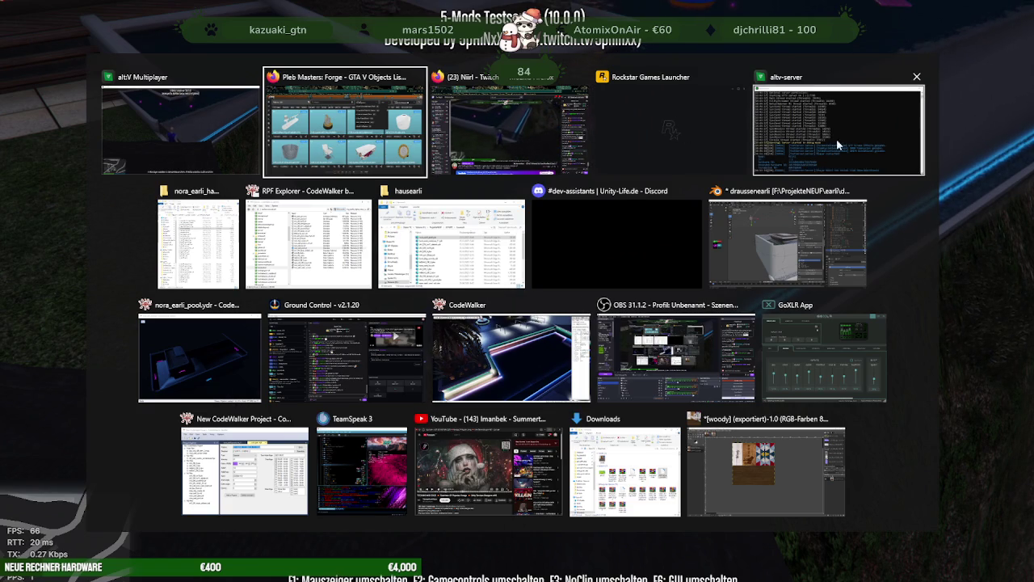
Step: Return to Blender, expand nora_earli_pool's lights and frame Capsule.002 in the viewport
click(760, 238)
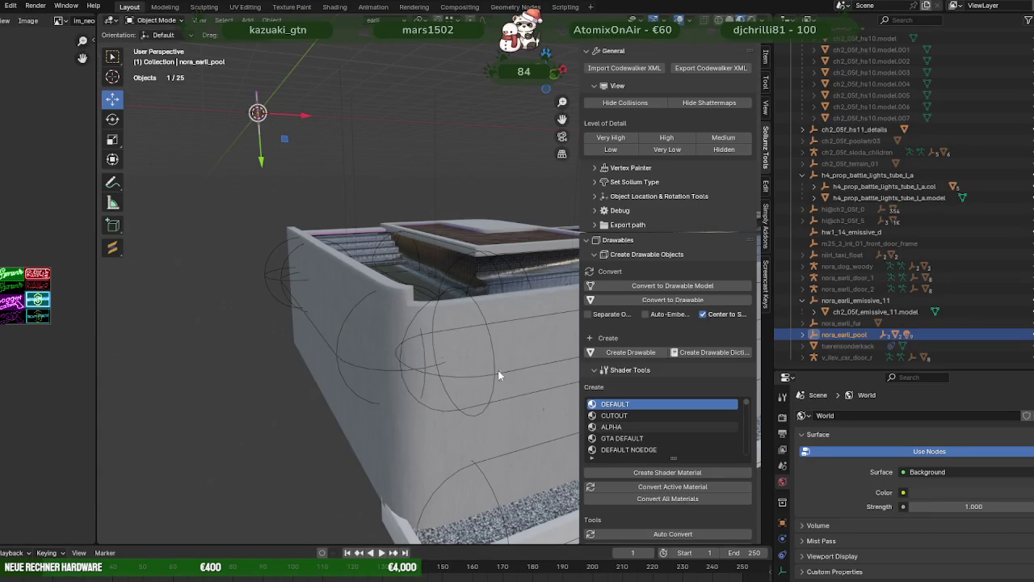
click(808, 335)
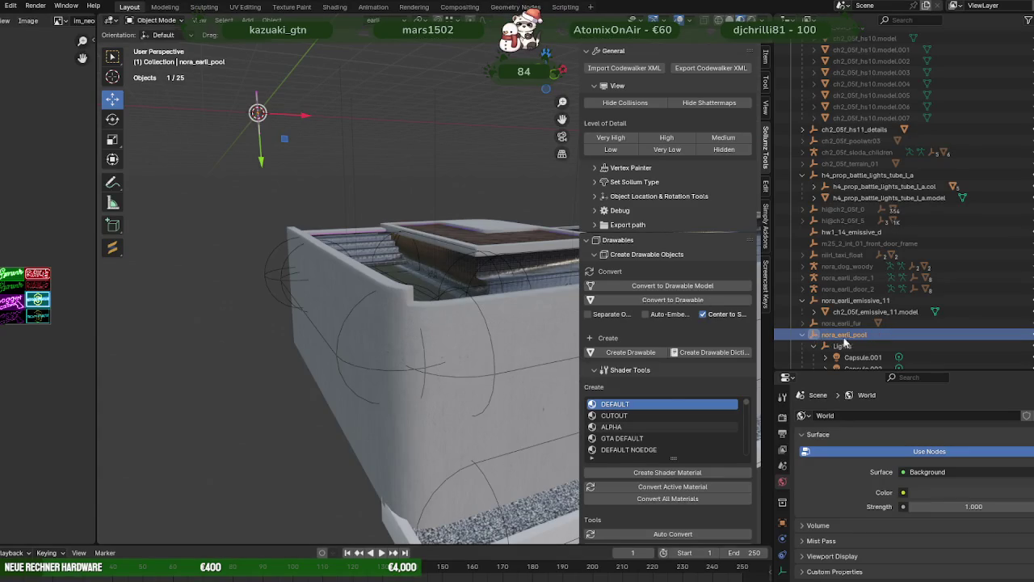
scroll(854, 343, down, 1)
click(863, 334)
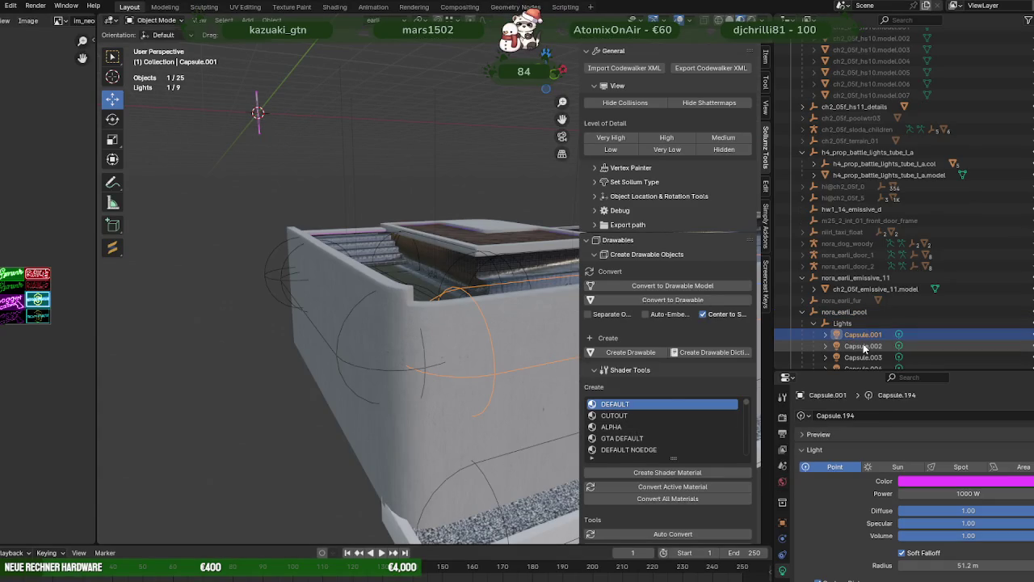
click(863, 346)
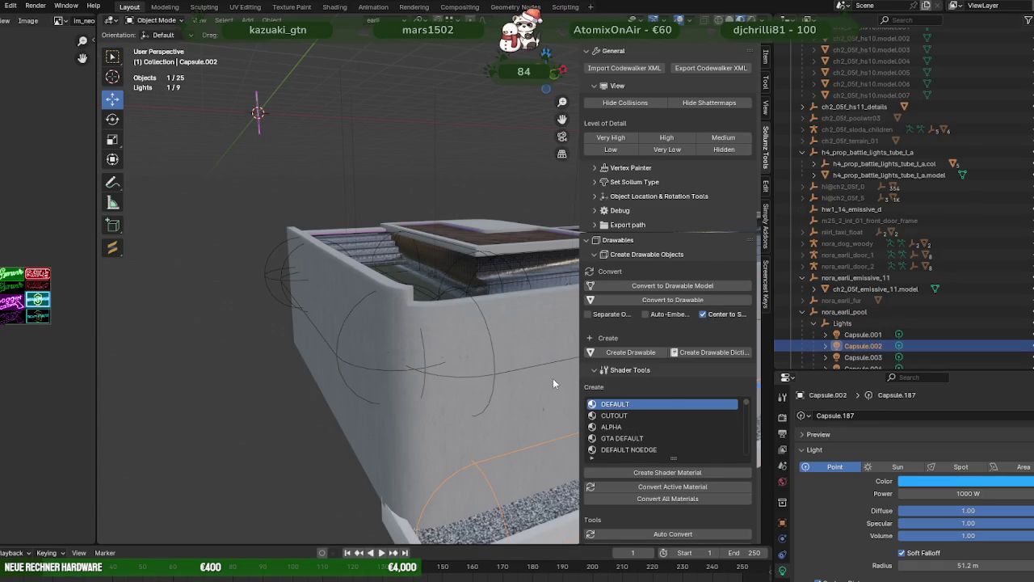
key(KP_Decimal)
middle_drag(295, 411, 506, 377)
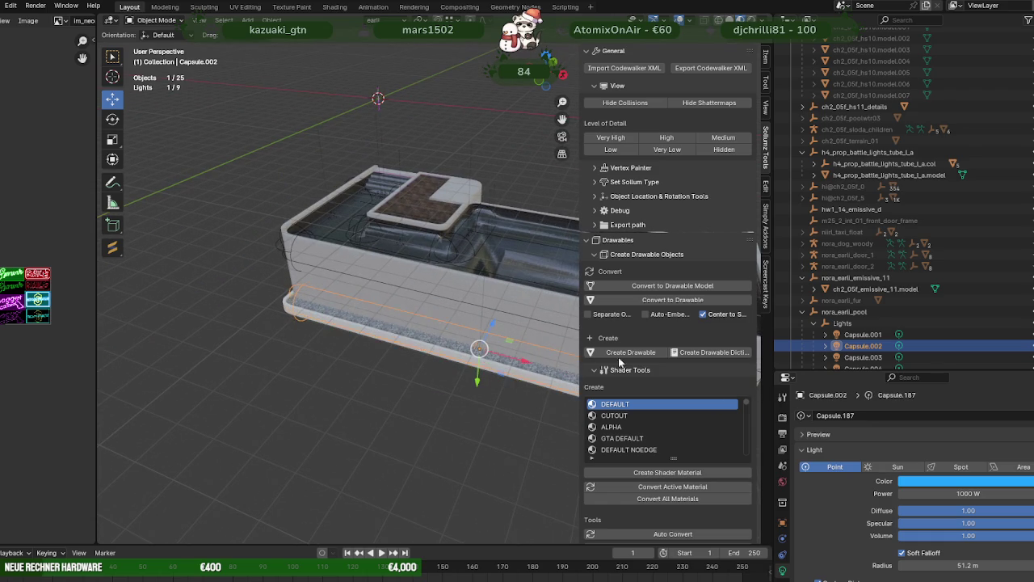
Step: Select the magenta Capsule.001 and raise its Custom Distance from 1.2 m to 1.3 m
click(873, 334)
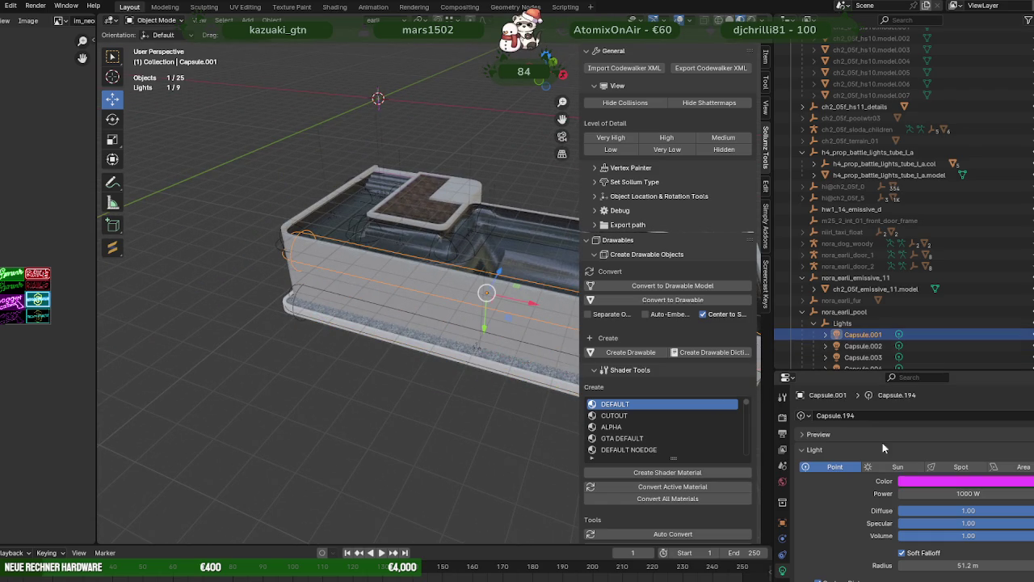
scroll(840, 514, down, 3)
mouse_move(490, 416)
middle_down()
mouse_move(501, 416)
mouse_move(493, 408)
middle_up()
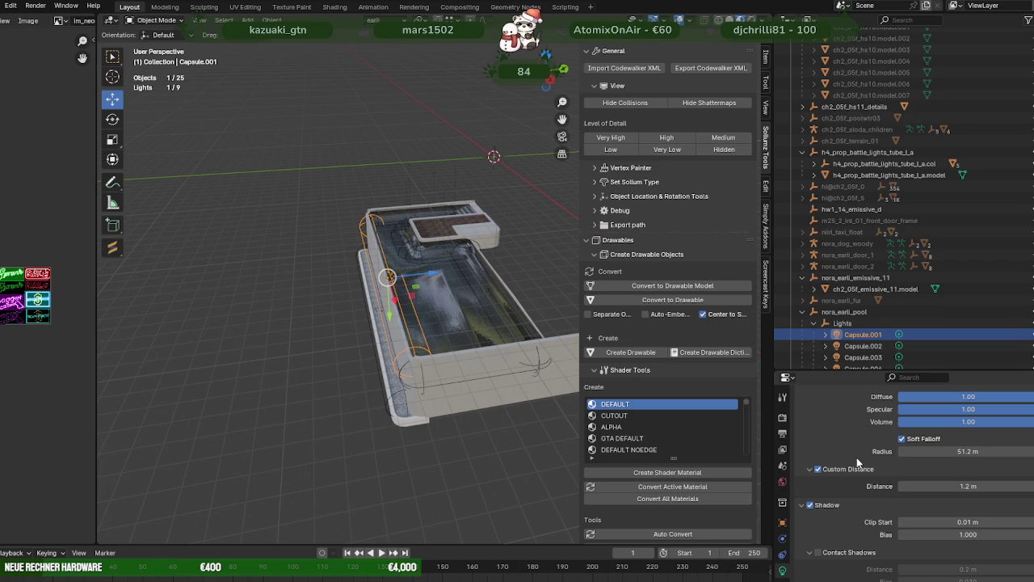
scroll(857, 458, down, 1)
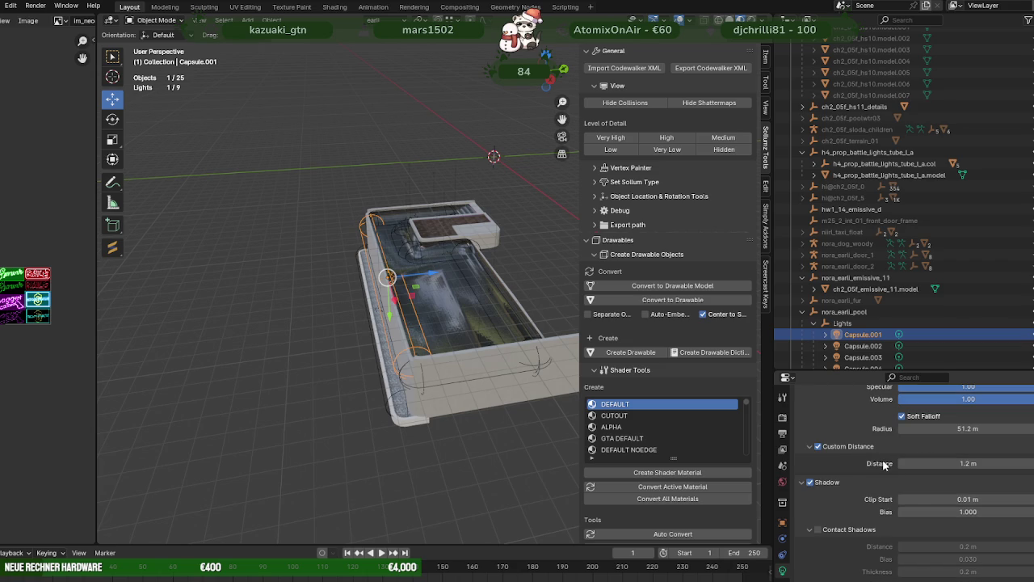
drag(929, 464, 946, 463)
Step: Review Capsule.001's Sollumz light properties without changing anything
scroll(859, 475, down, 3)
scroll(859, 475, down, 1)
scroll(859, 476, down, 2)
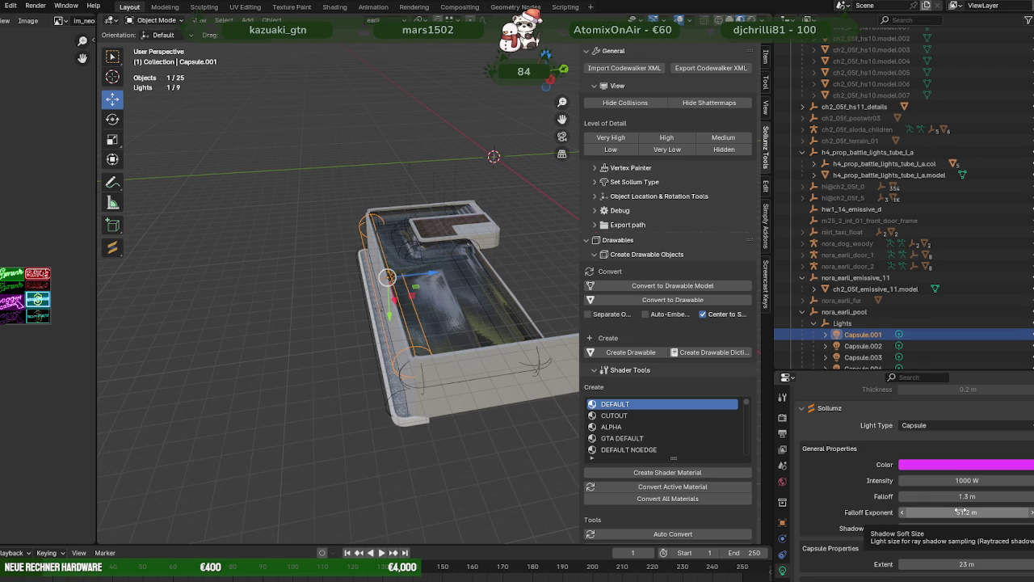
scroll(839, 484, down, 2)
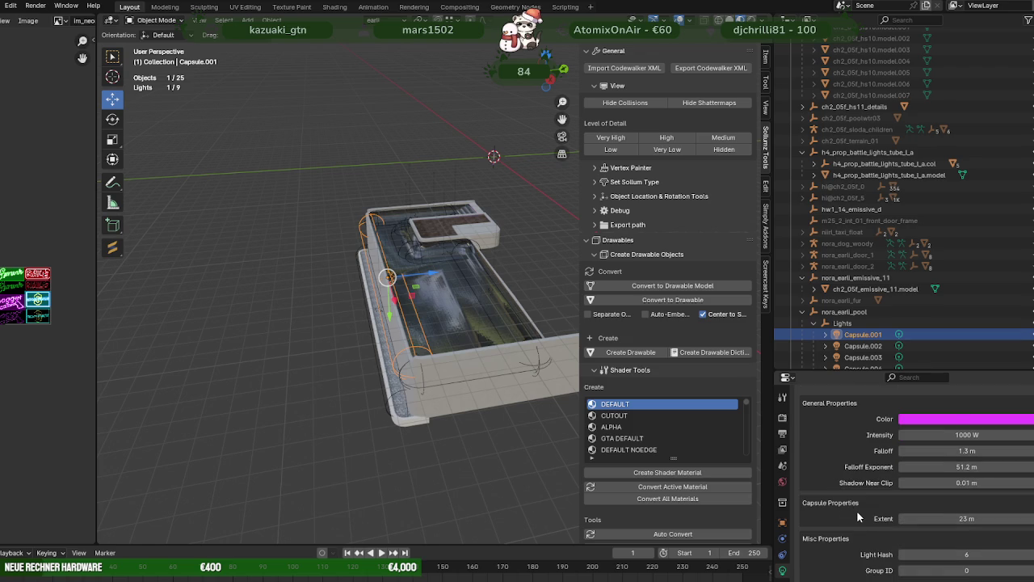
scroll(856, 510, down, 2)
scroll(857, 493, down, 2)
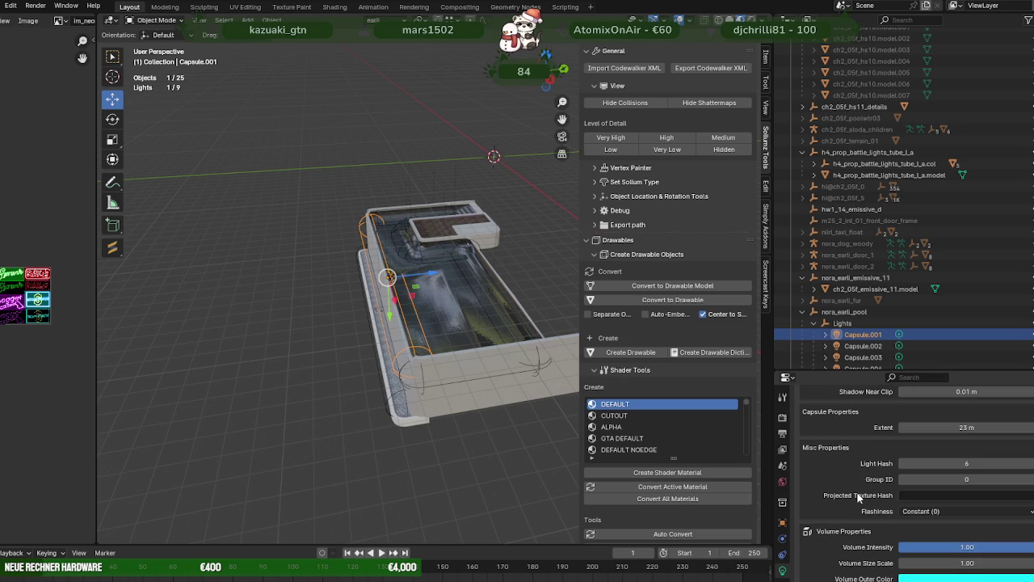
scroll(858, 497, down, 2)
scroll(858, 497, down, 2)
scroll(858, 497, down, 1)
scroll(858, 497, down, 1)
scroll(858, 497, down, 2)
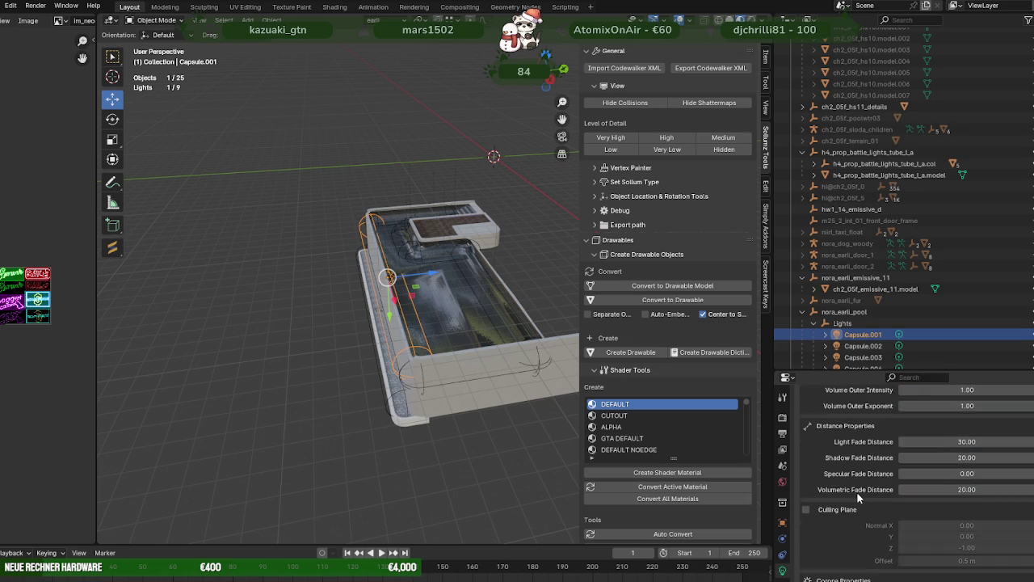
scroll(858, 497, down, 2)
scroll(858, 497, down, 1)
scroll(858, 497, down, 2)
scroll(858, 497, down, 1)
scroll(857, 491, up, 2)
scroll(857, 491, up, 4)
scroll(858, 496, up, 3)
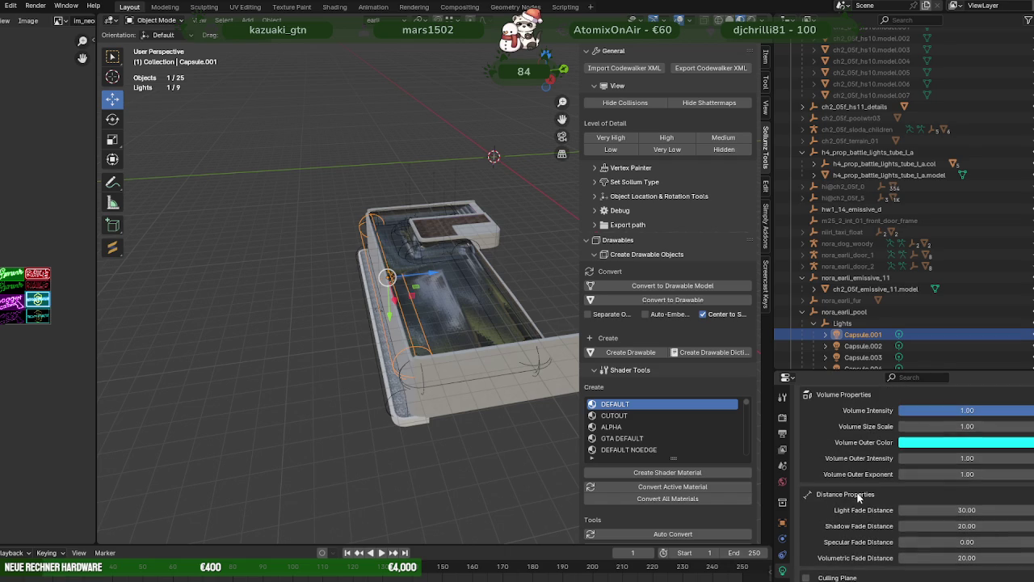
scroll(859, 497, up, 3)
scroll(859, 498, up, 2)
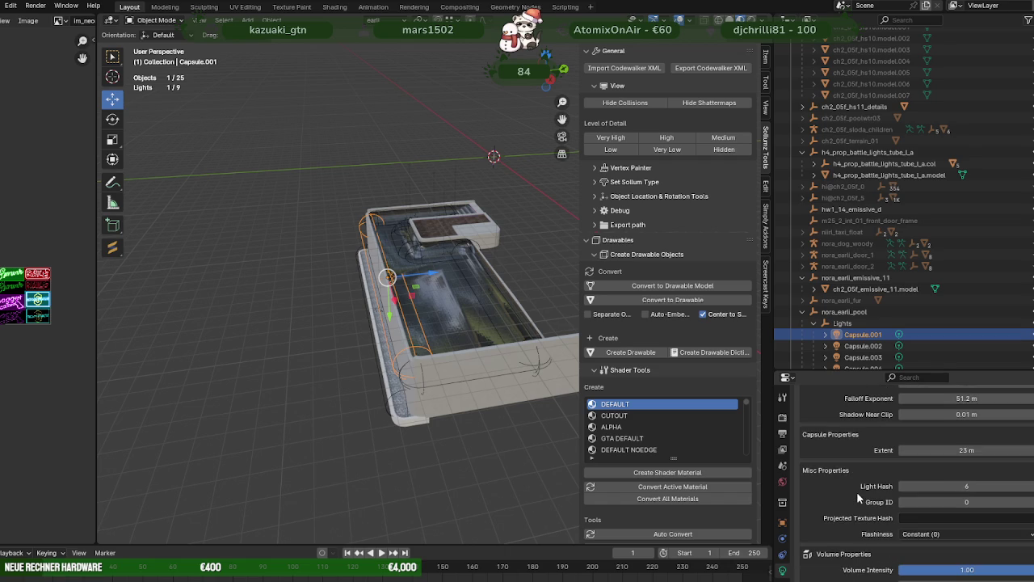
Step: Tilt the view to look diagonally down on the pool, then return to the game
middle_drag(481, 408, 476, 429)
mouse_move(501, 366)
middle_down()
mouse_move(472, 361)
mouse_move(432, 380)
middle_up()
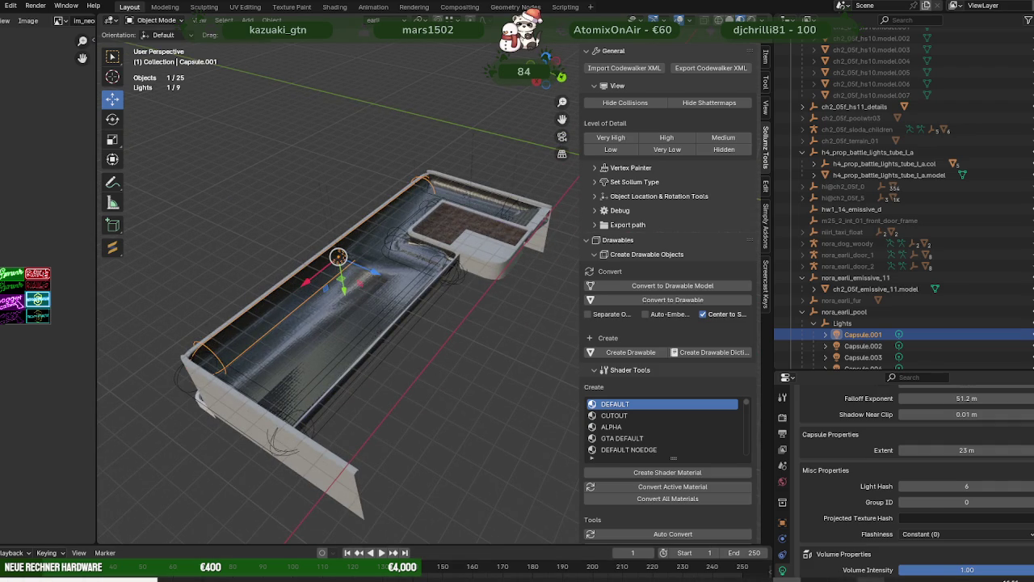
key(alt+Tab)
key(Tab)
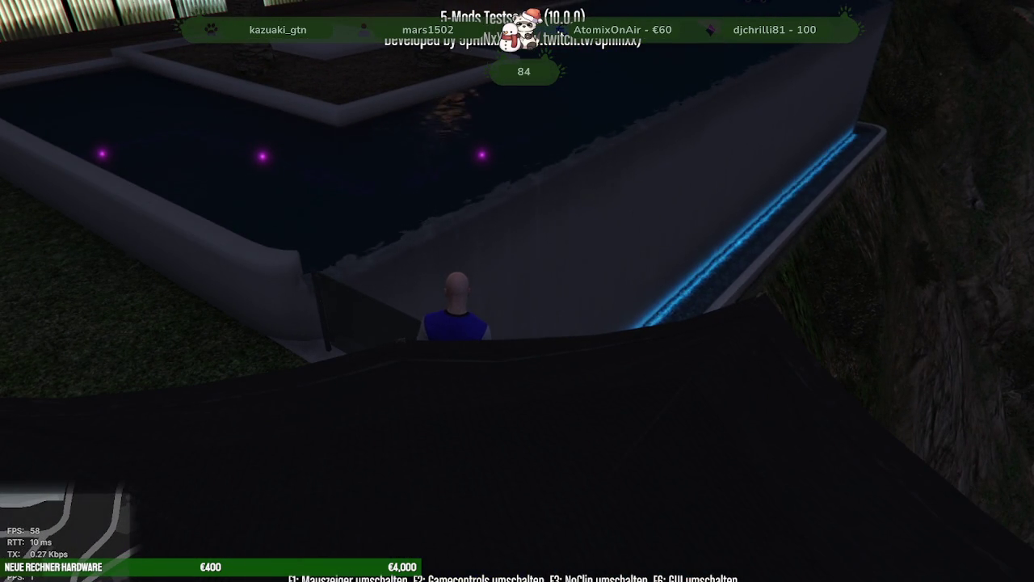
key(alt+Tab)
Step: Open nora_earli_pool.ydr in CodeWalker's model viewer and bring up its Light Editor beside it
click(454, 239)
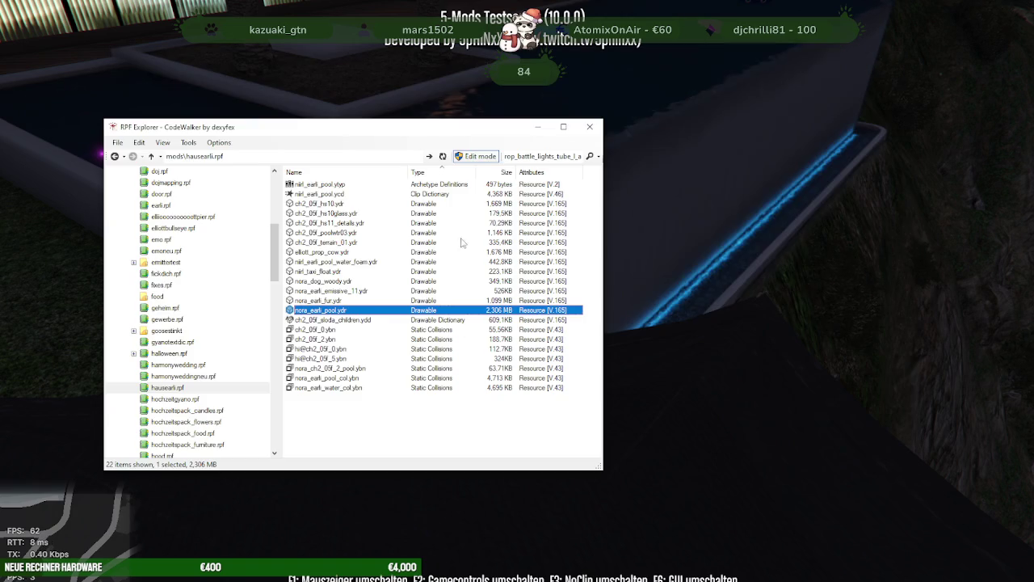
key(Return)
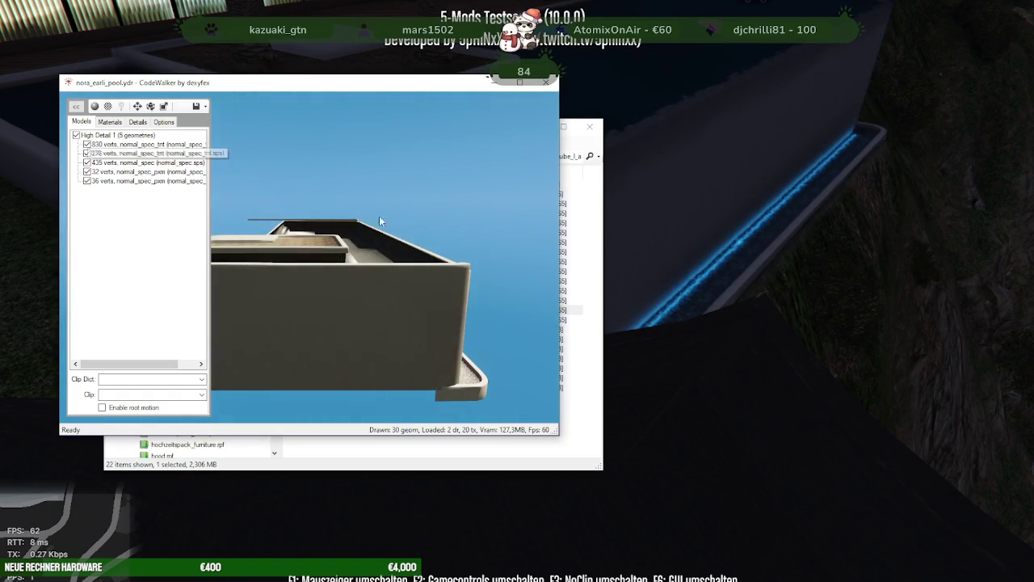
mouse_move(353, 324)
mouse_down()
mouse_move(346, 293)
mouse_move(319, 295)
mouse_move(281, 242)
mouse_up()
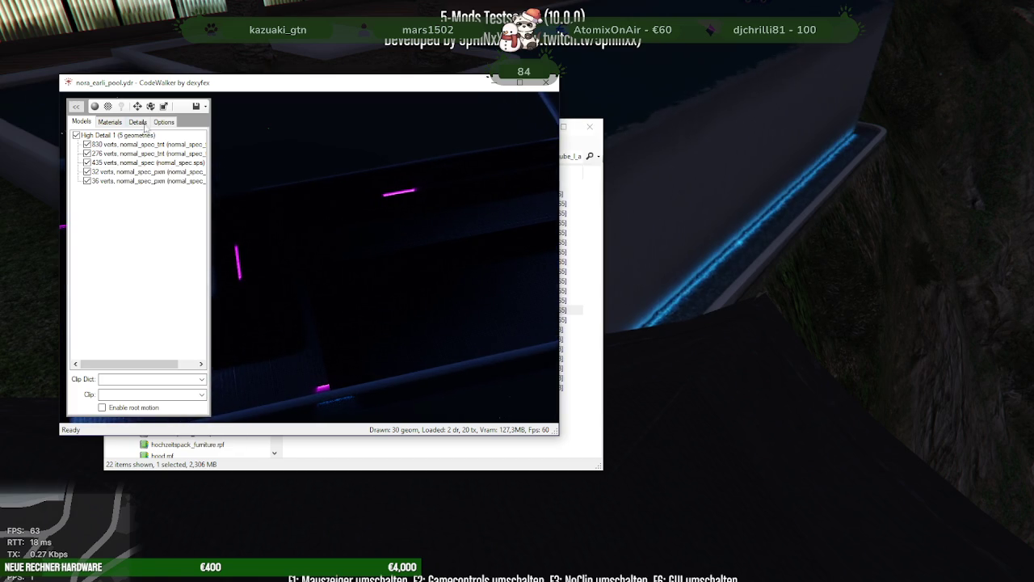
click(121, 106)
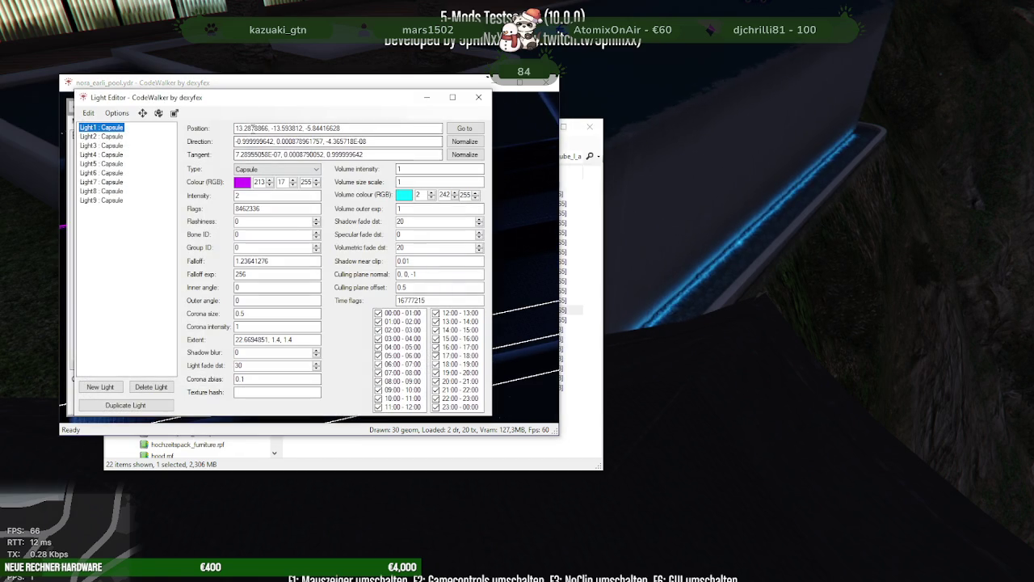
mouse_move(252, 107)
mouse_down()
mouse_move(380, 132)
mouse_move(757, 151)
mouse_up()
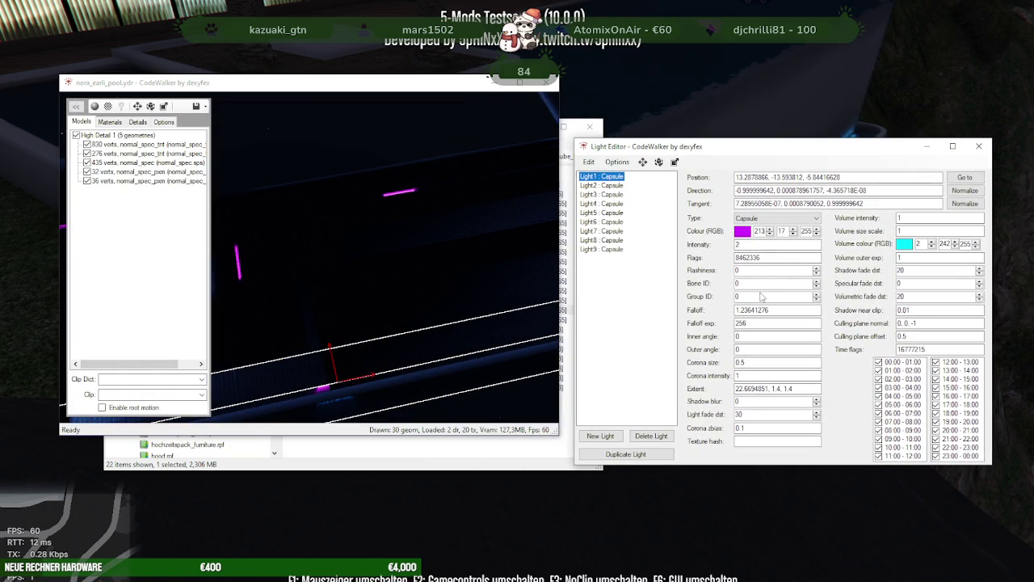
Step: Set Light1's intensity to 10, after briefly trying 50
double_click(746, 245)
text(5)
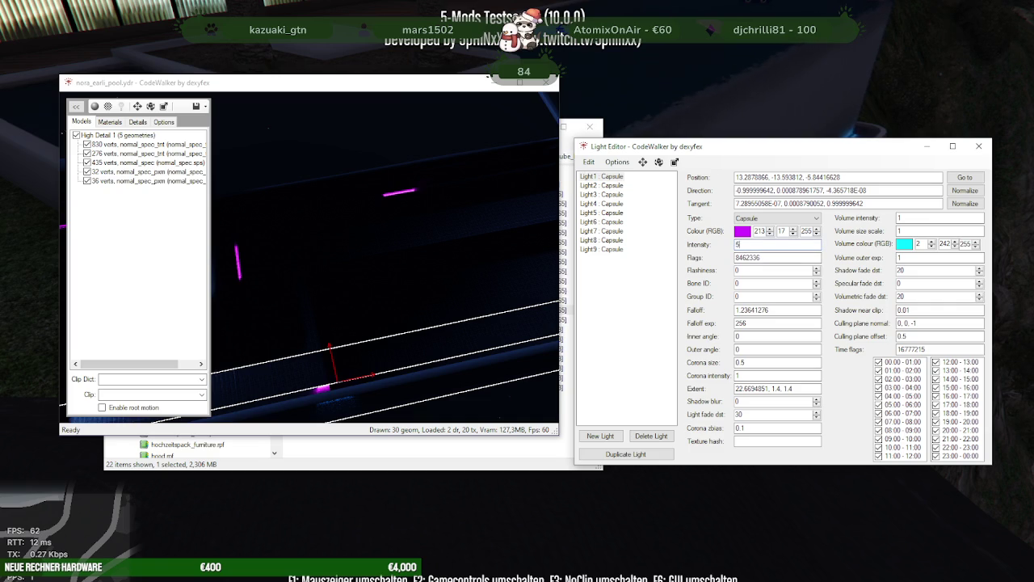
mouse_move(404, 291)
mouse_down()
mouse_move(448, 254)
mouse_move(751, 236)
mouse_up()
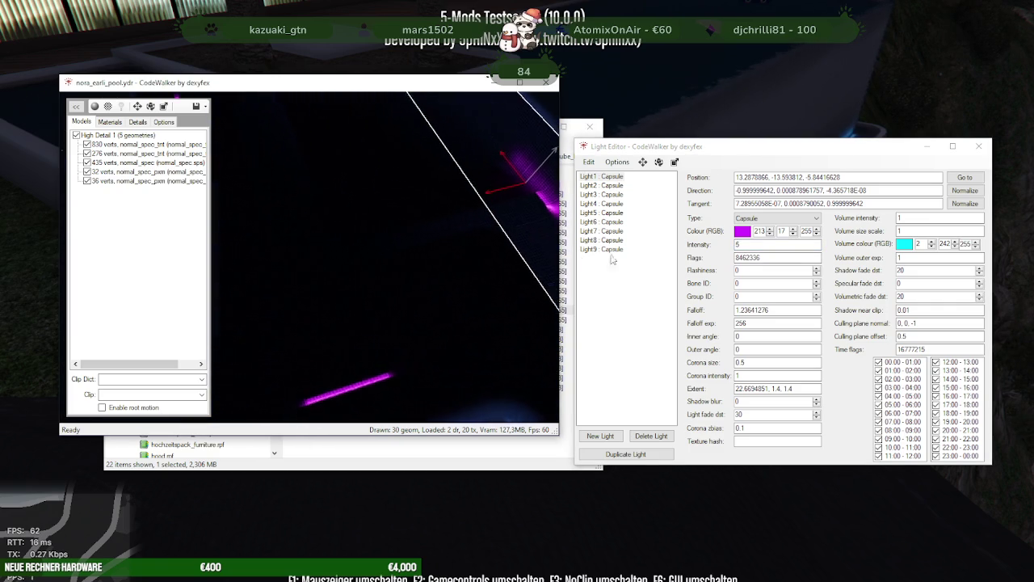
click(747, 243)
text(2)
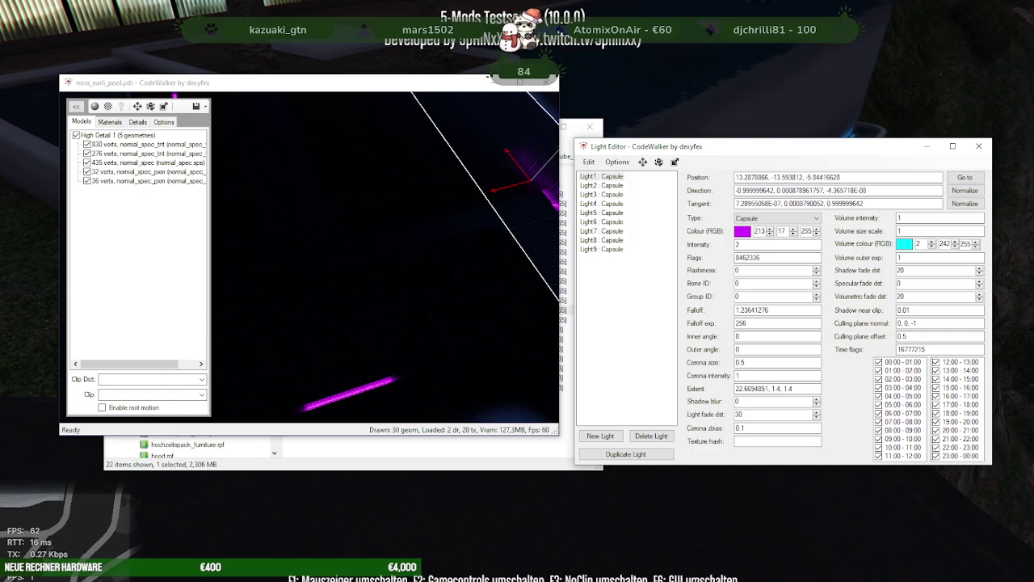
key(BackSpace)
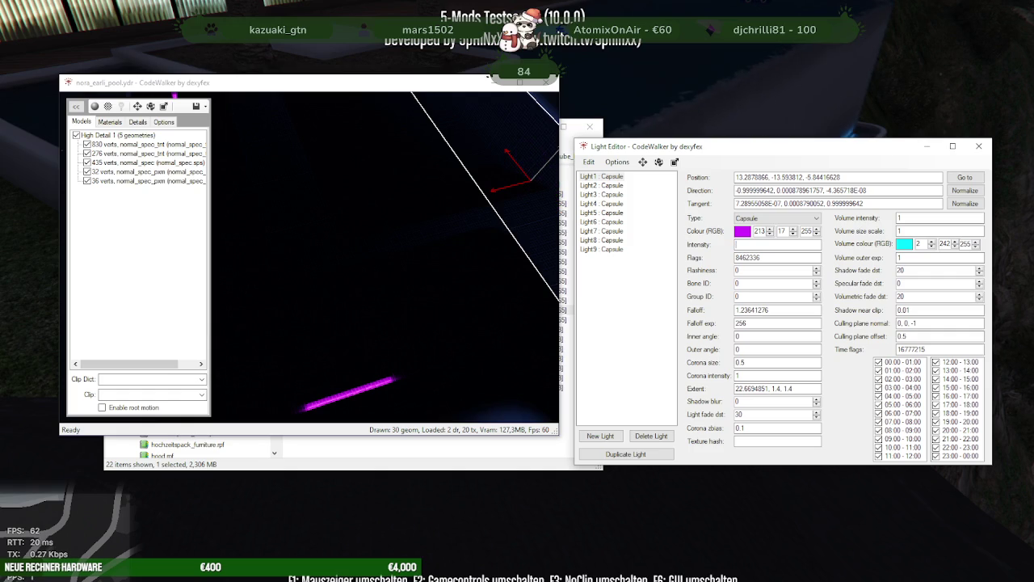
text(5)
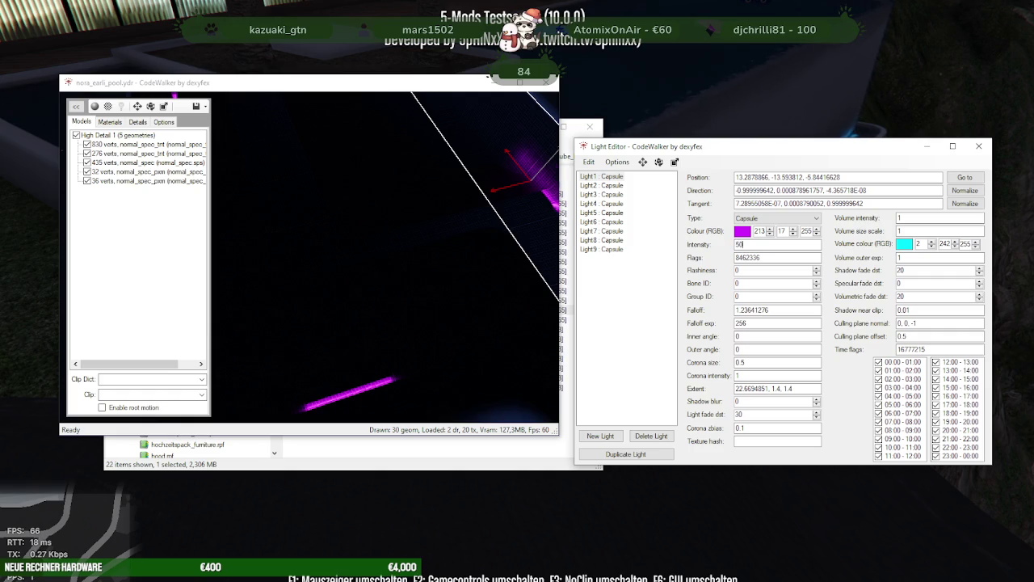
text(0)
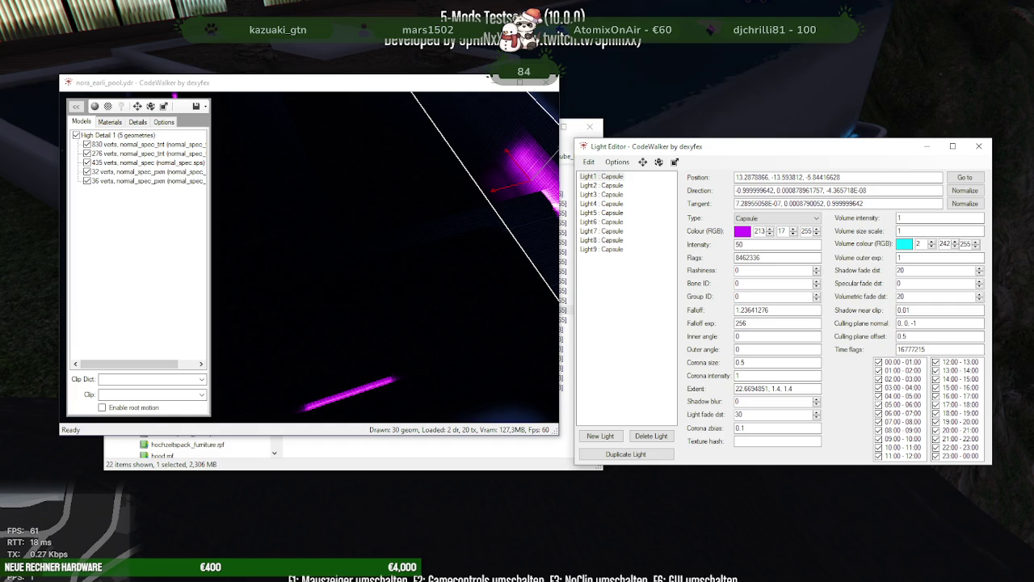
key(BackSpace)
key(BackSpace)
text(1)
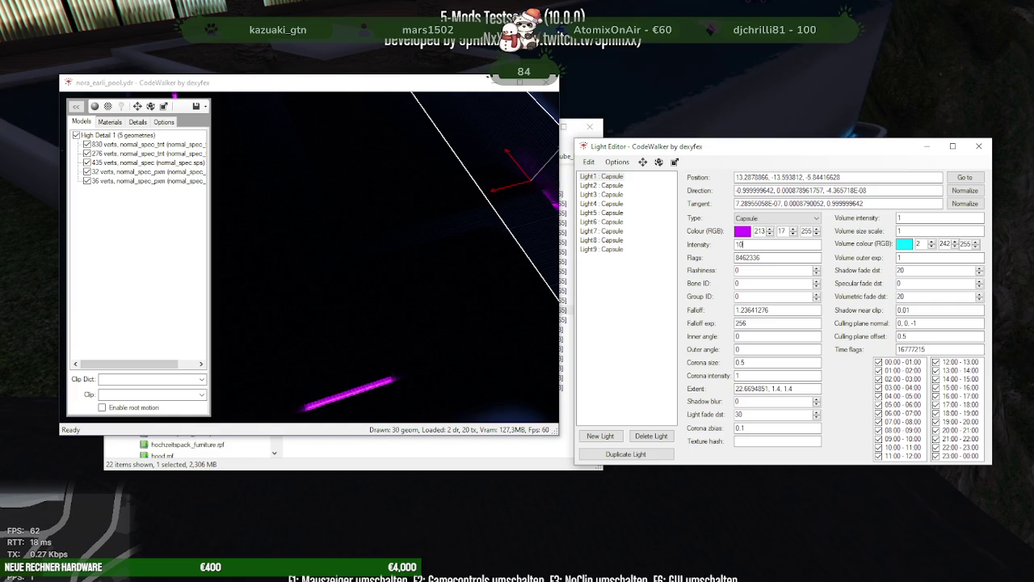
text(0)
Step: Set the intensity of Light3 through Light9 to 10 and check the brighter magenta pool
click(598, 195)
double_click(745, 245)
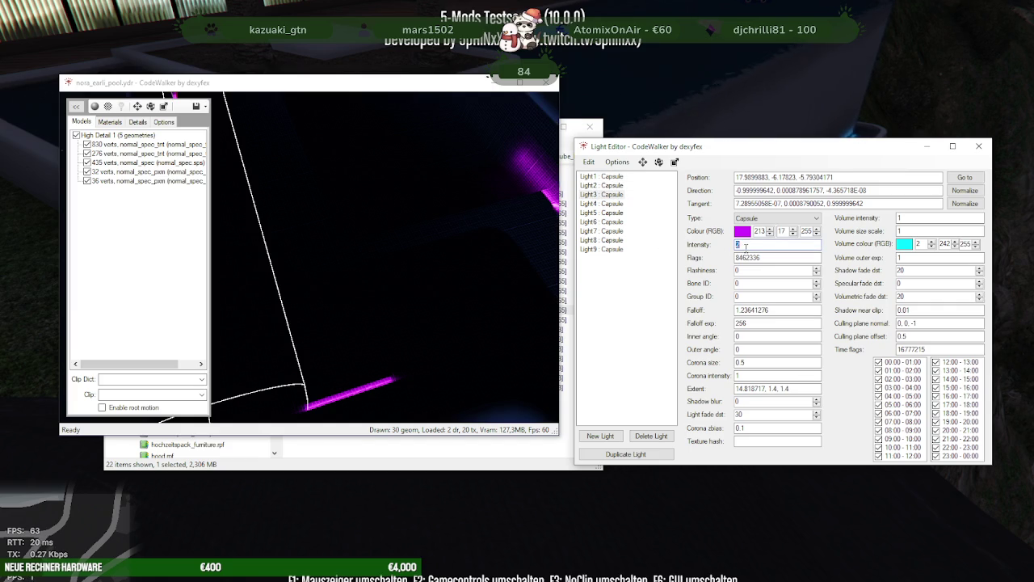
click(599, 204)
double_click(739, 244)
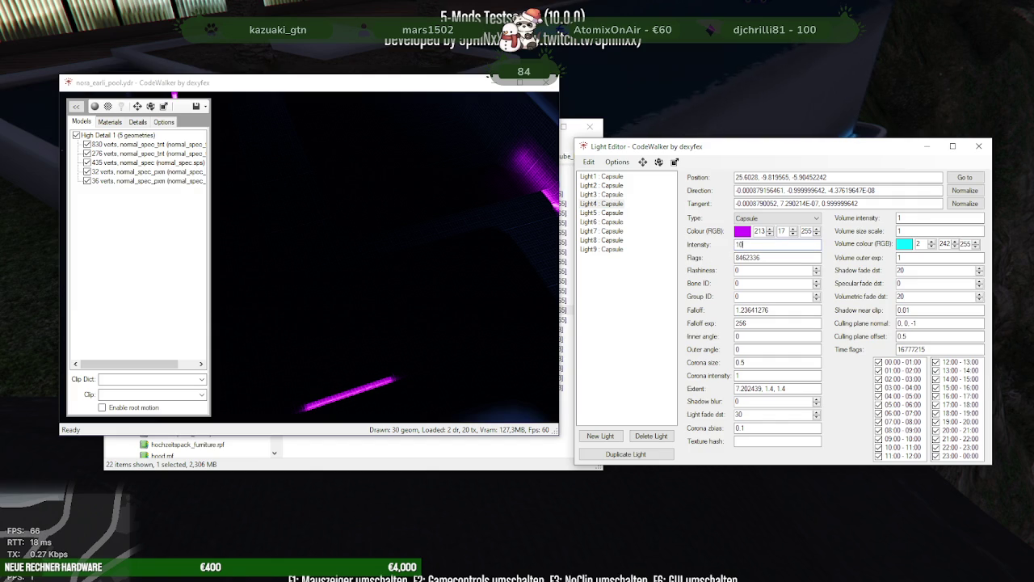
click(612, 213)
double_click(753, 244)
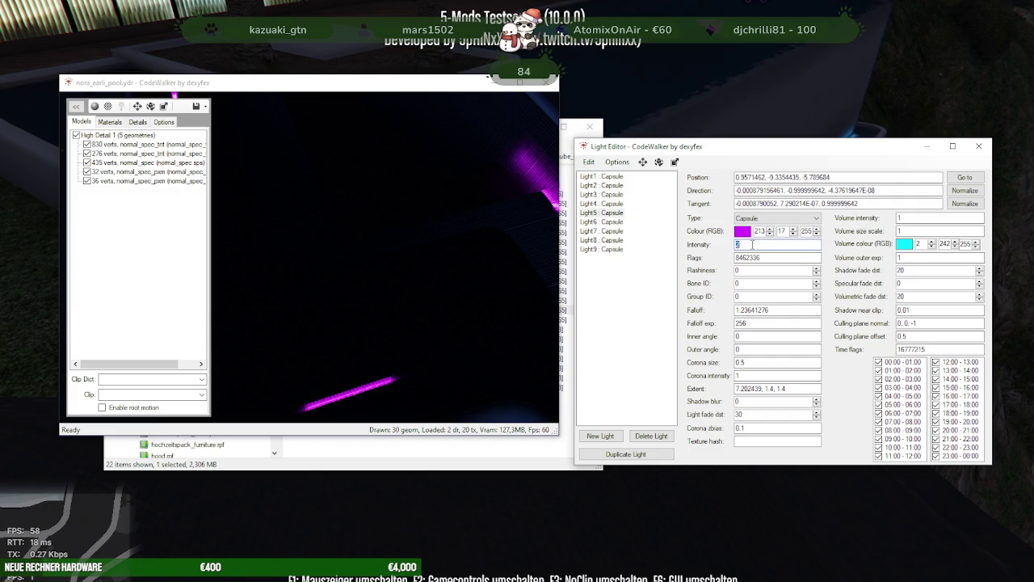
click(623, 224)
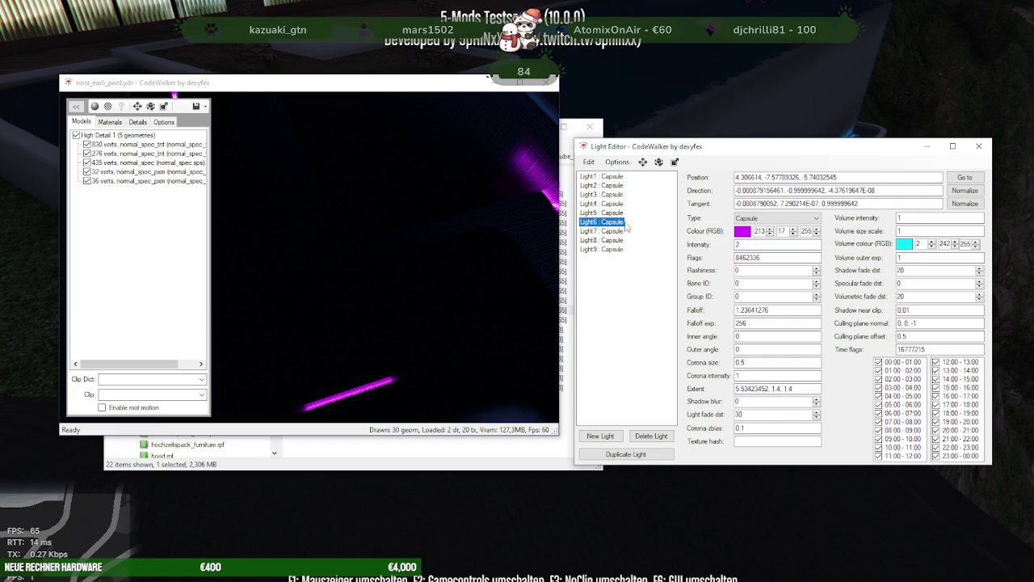
double_click(742, 244)
click(602, 232)
double_click(742, 244)
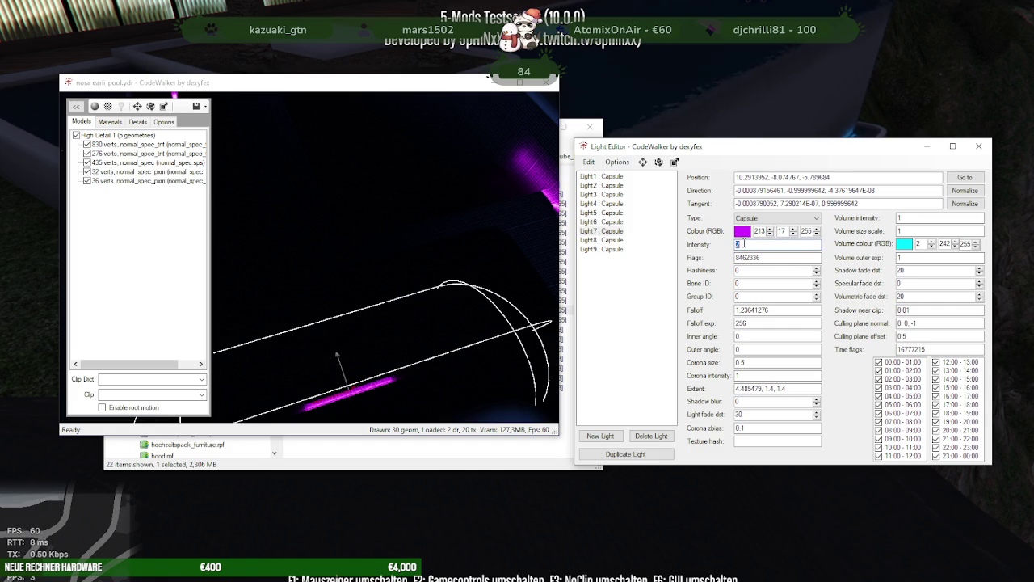
text(10)
click(620, 240)
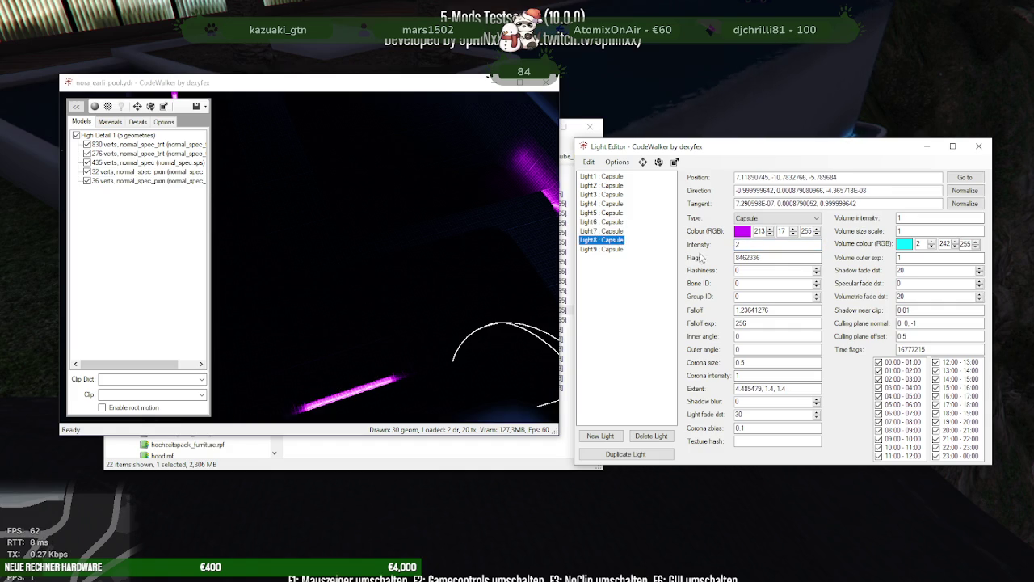
double_click(738, 244)
text(10)
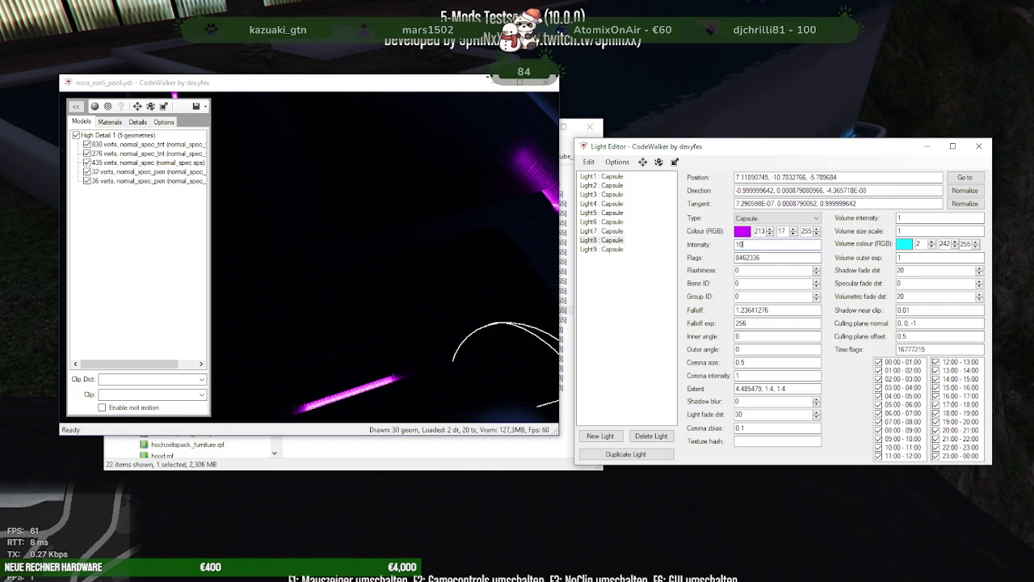
click(602, 249)
double_click(740, 244)
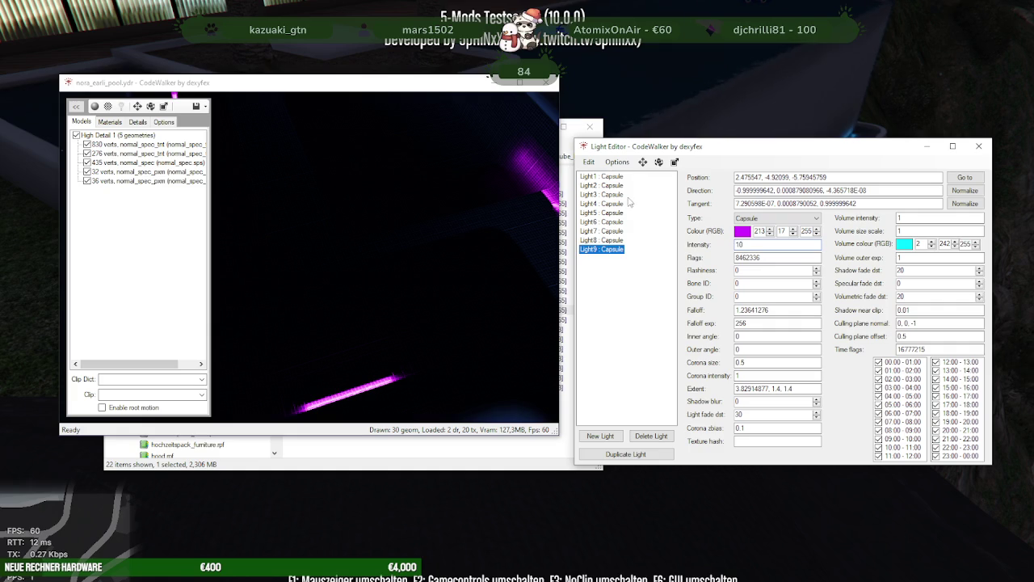
mouse_move(374, 232)
mouse_down()
mouse_move(397, 275)
mouse_move(413, 279)
mouse_move(265, 283)
mouse_move(345, 274)
mouse_move(307, 255)
mouse_up()
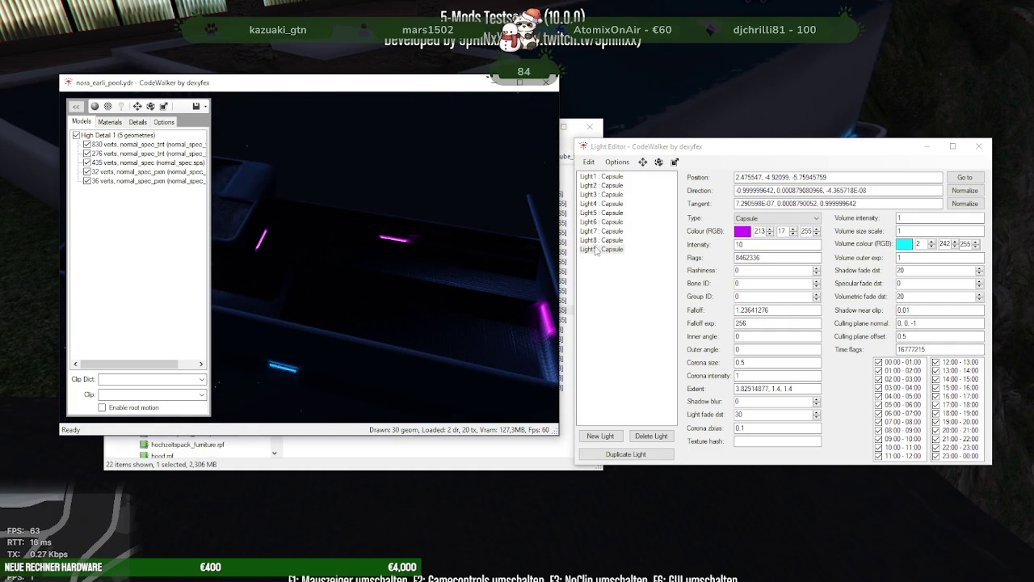
Step: Save nora_earli_pool.ydr, close the Light Editor and model viewer, and return to the game
click(196, 107)
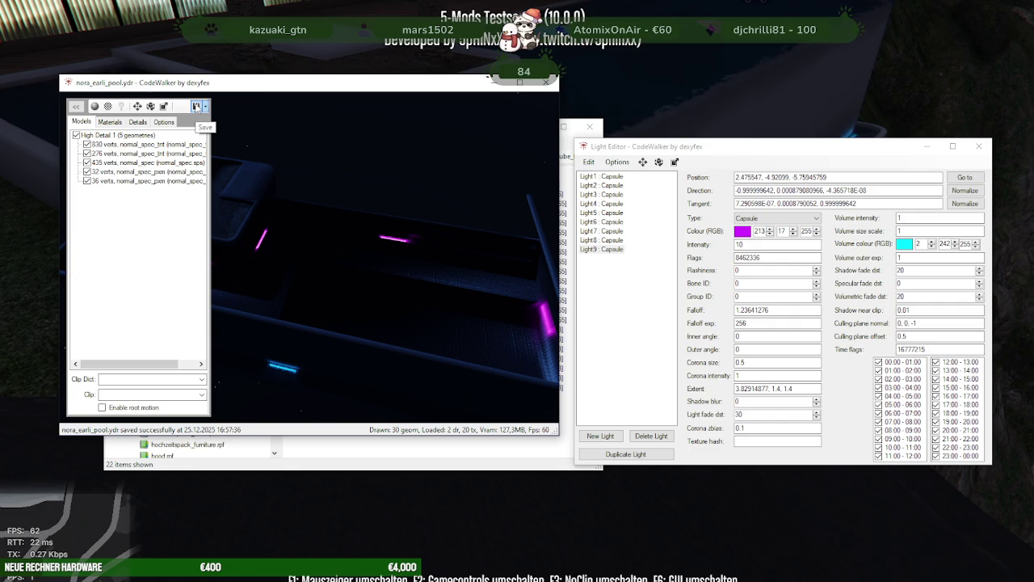
click(973, 150)
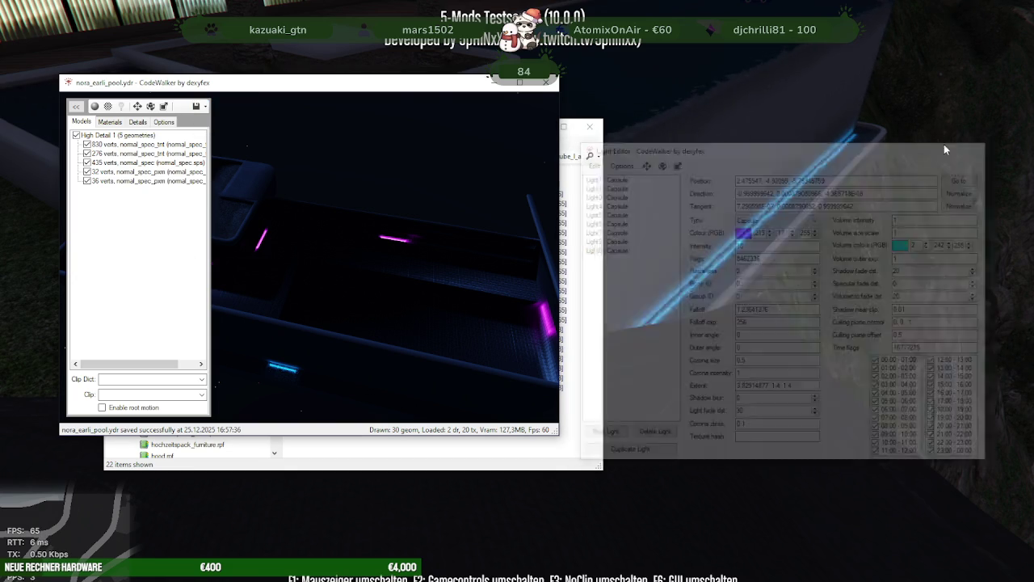
click(546, 83)
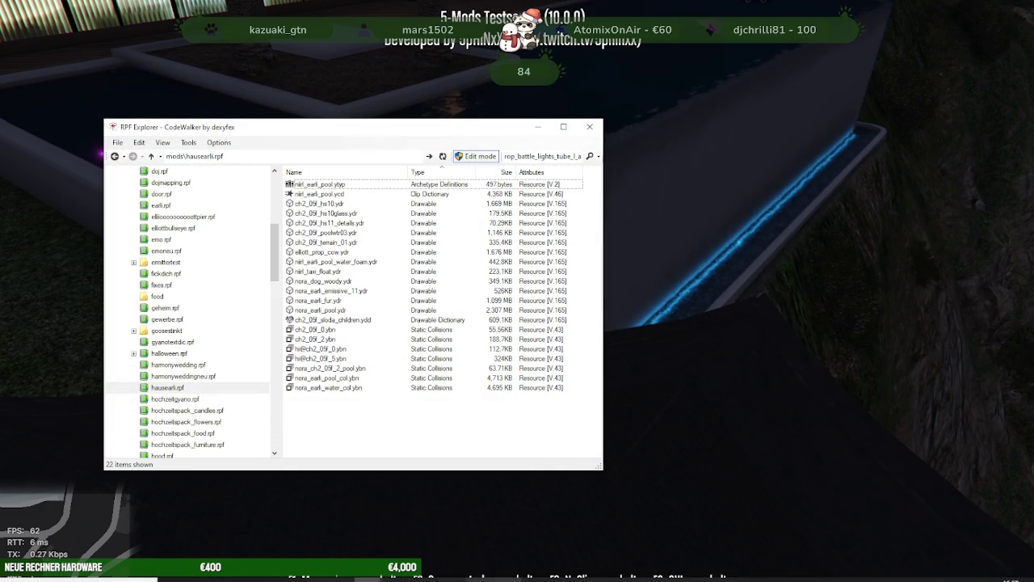
click(845, 563)
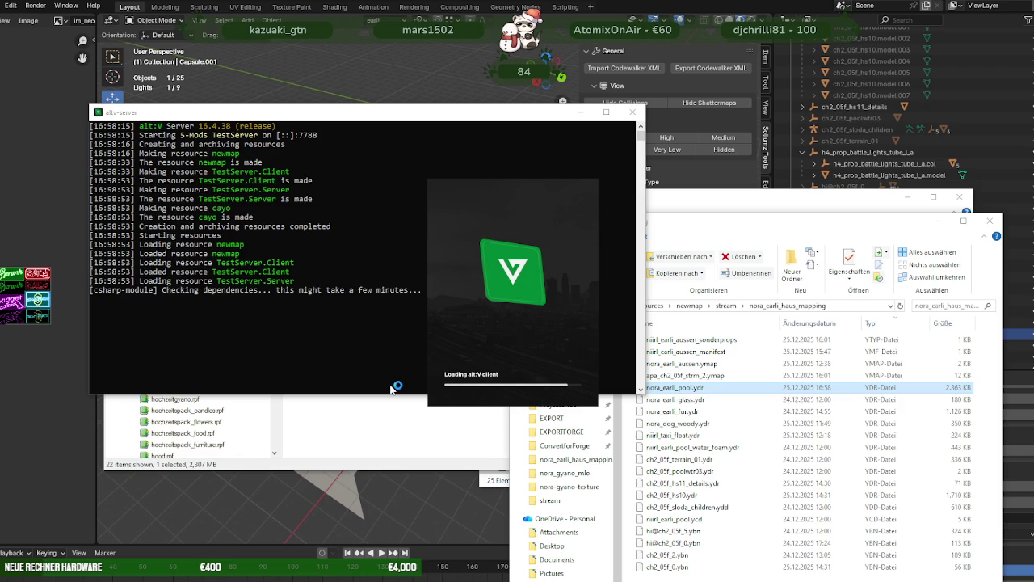
Step: In Blender, look over Capsule.001's magenta light settings and 1000 W intensity
click(434, 497)
scroll(1006, 459, up, 5)
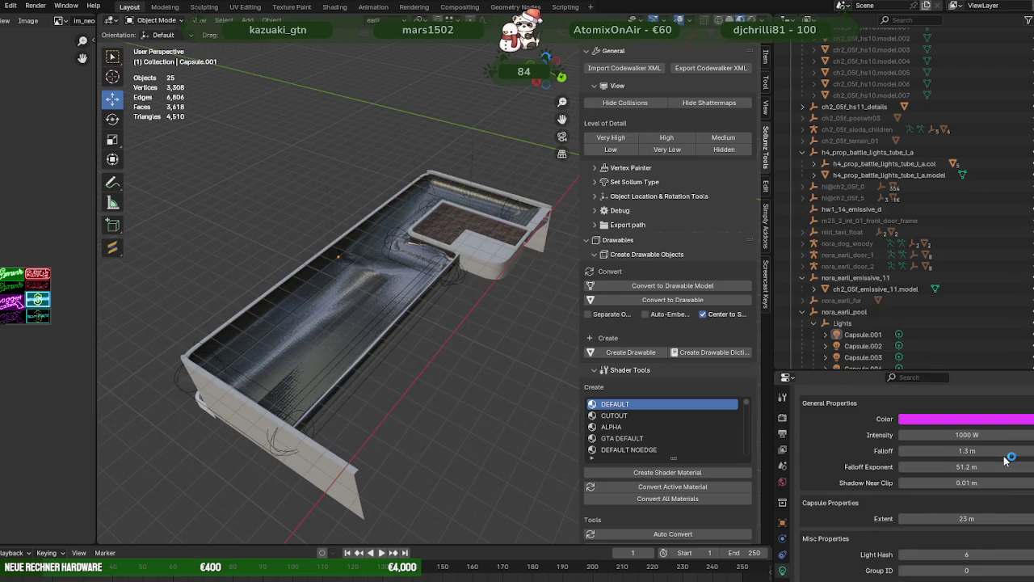
scroll(1006, 459, up, 5)
scroll(1006, 459, up, 3)
scroll(1006, 459, up, 3)
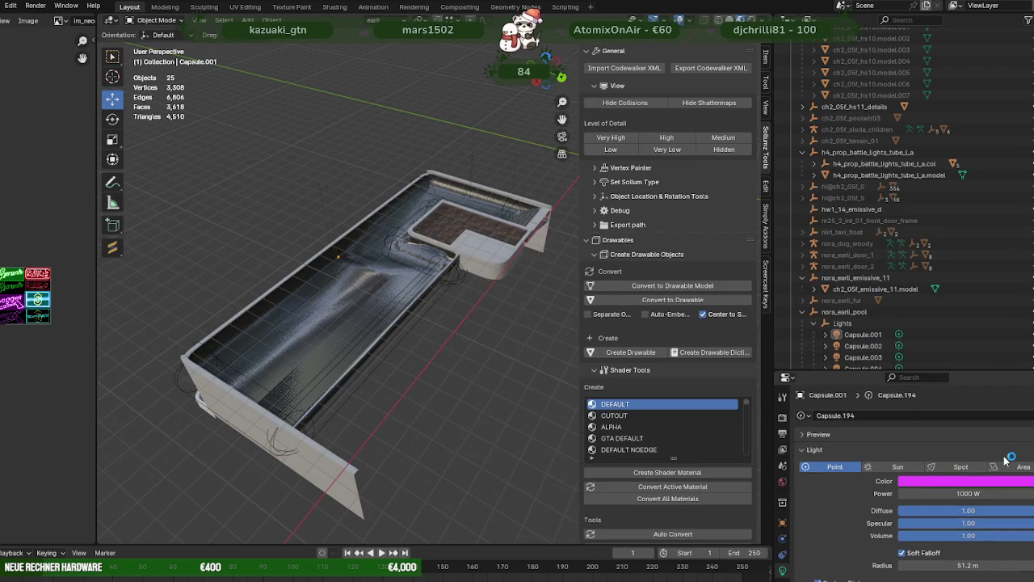
scroll(1006, 460, down, 1)
scroll(867, 471, down, 2)
scroll(867, 470, down, 3)
scroll(867, 470, down, 3)
scroll(867, 470, down, 2)
scroll(867, 470, down, 3)
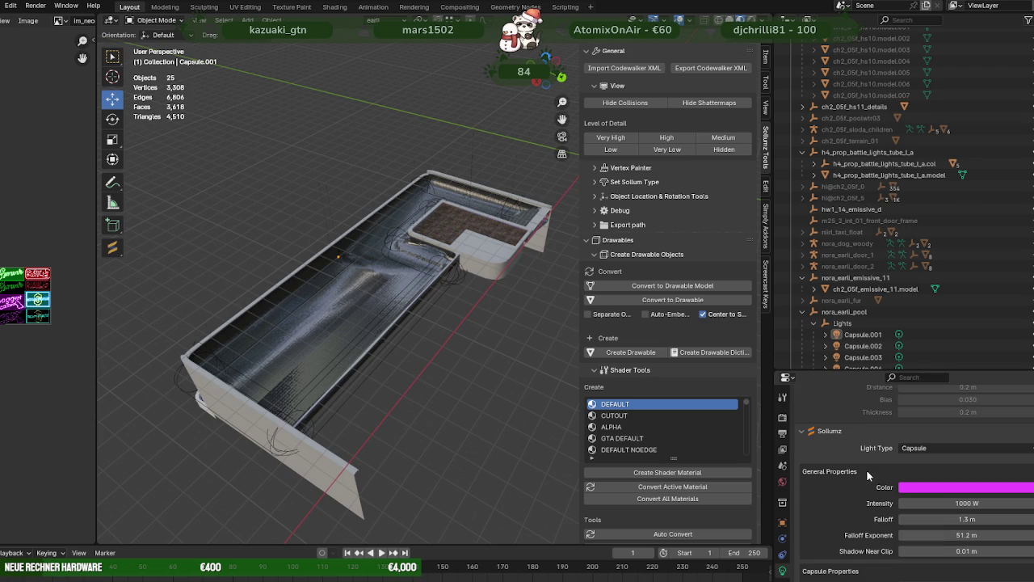
scroll(873, 482, down, 3)
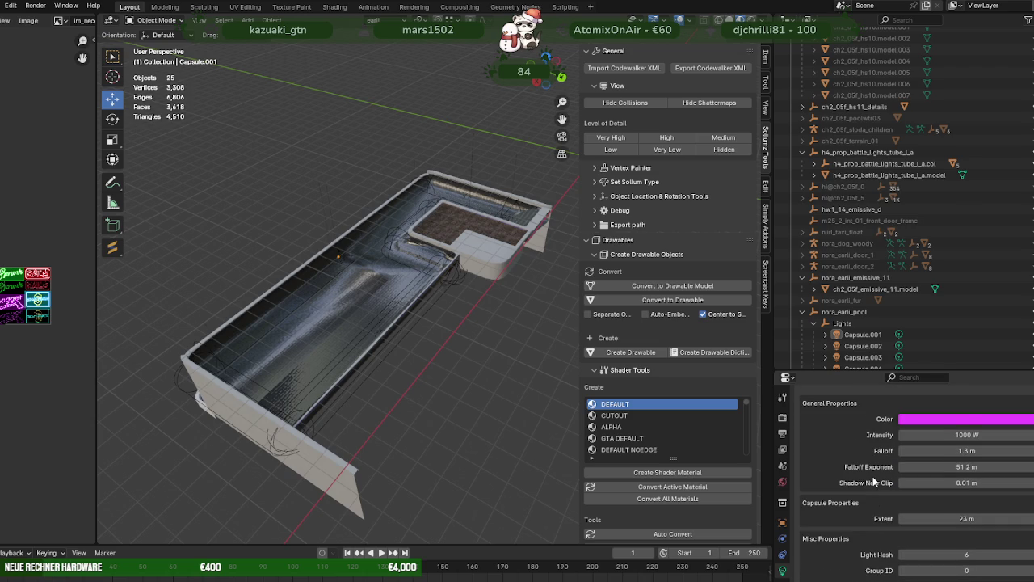
scroll(873, 481, down, 3)
scroll(872, 476, down, 2)
scroll(873, 473, down, 2)
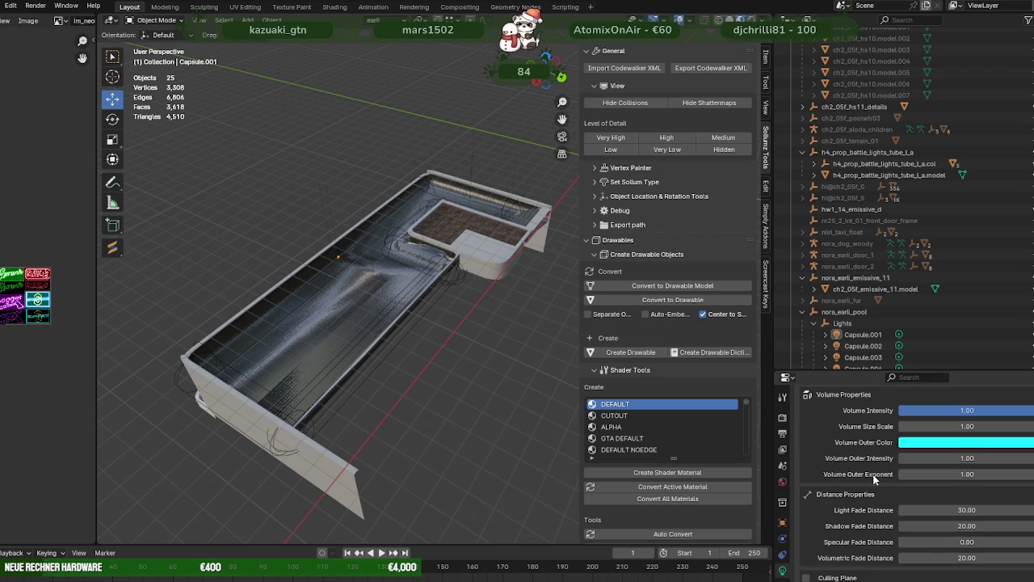
scroll(873, 476, down, 2)
scroll(869, 473, down, 2)
scroll(867, 472, down, 2)
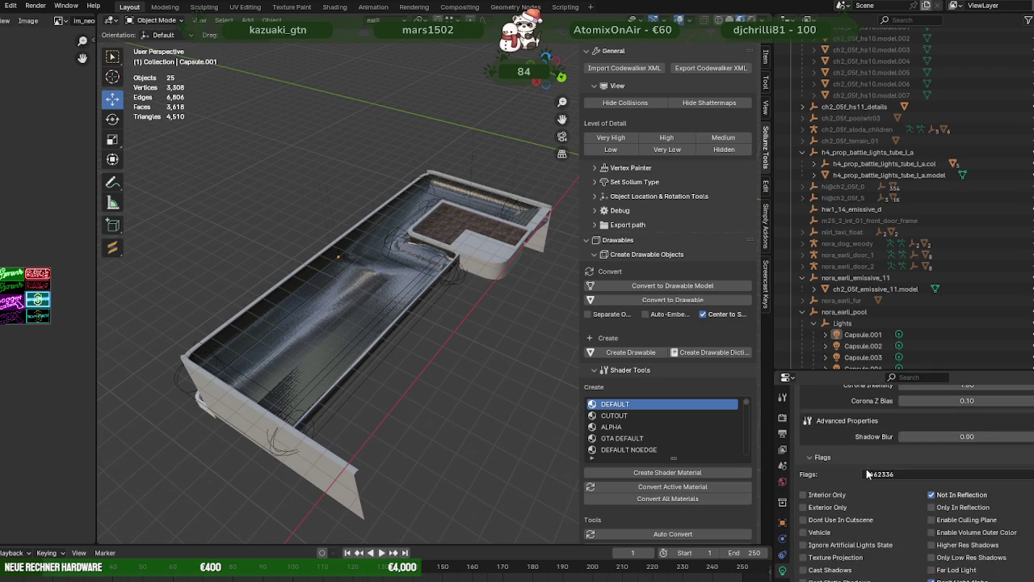
scroll(866, 468, down, 2)
scroll(866, 469, up, 2)
scroll(866, 468, up, 4)
scroll(865, 465, up, 5)
scroll(865, 465, up, 4)
scroll(865, 465, up, 3)
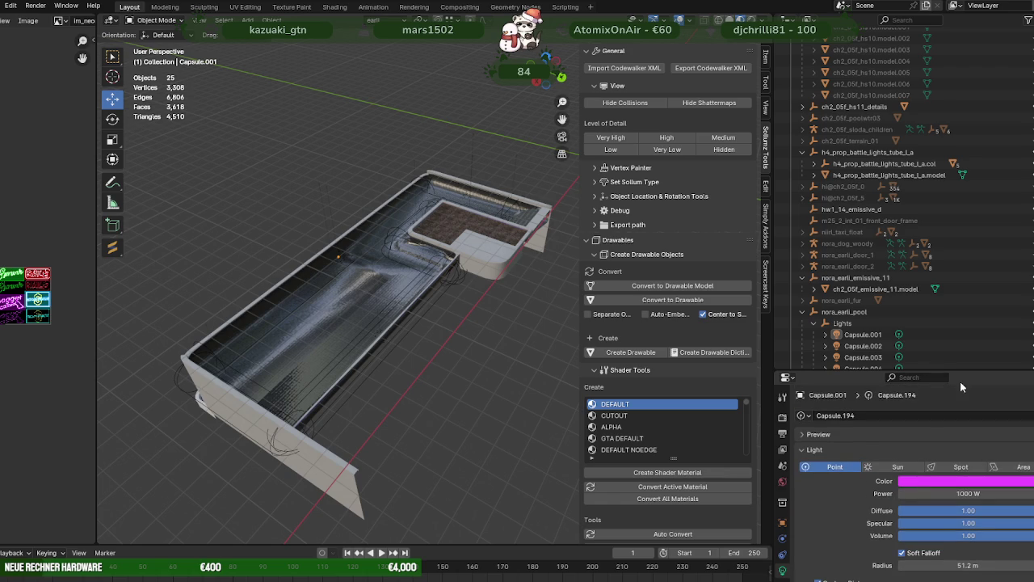
Step: Expand and collapse the light Preview, review the Sollumz sections, then open alt:V direct connect to localhost:7788
click(799, 435)
scroll(913, 483, down, 2)
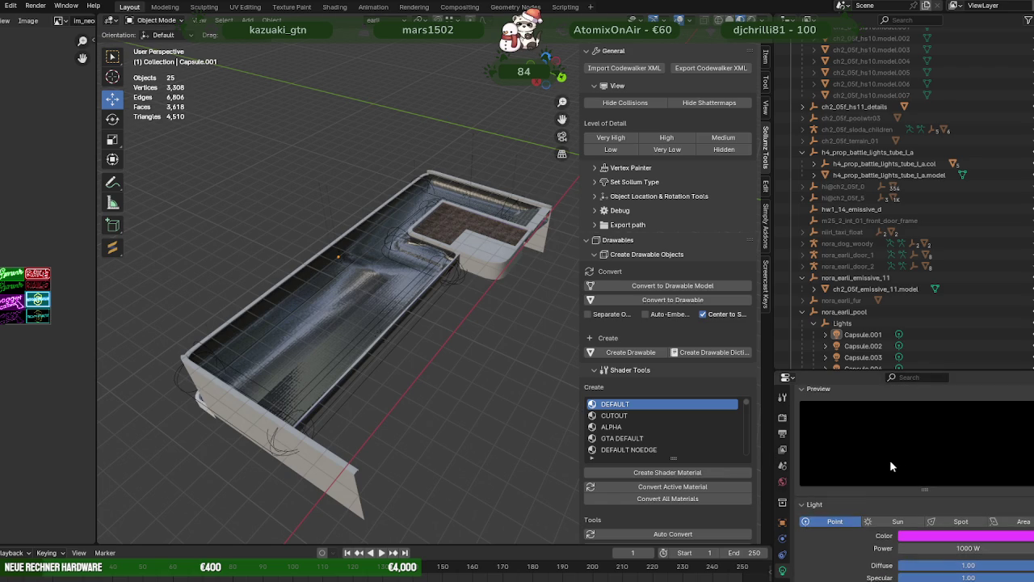
click(802, 392)
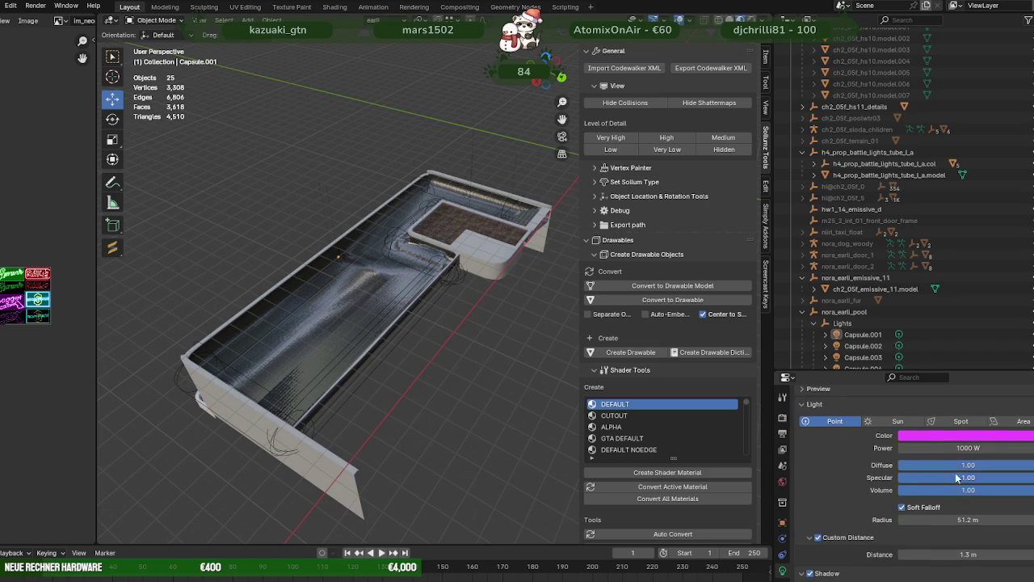
scroll(969, 478, down, 1)
scroll(967, 489, down, 1)
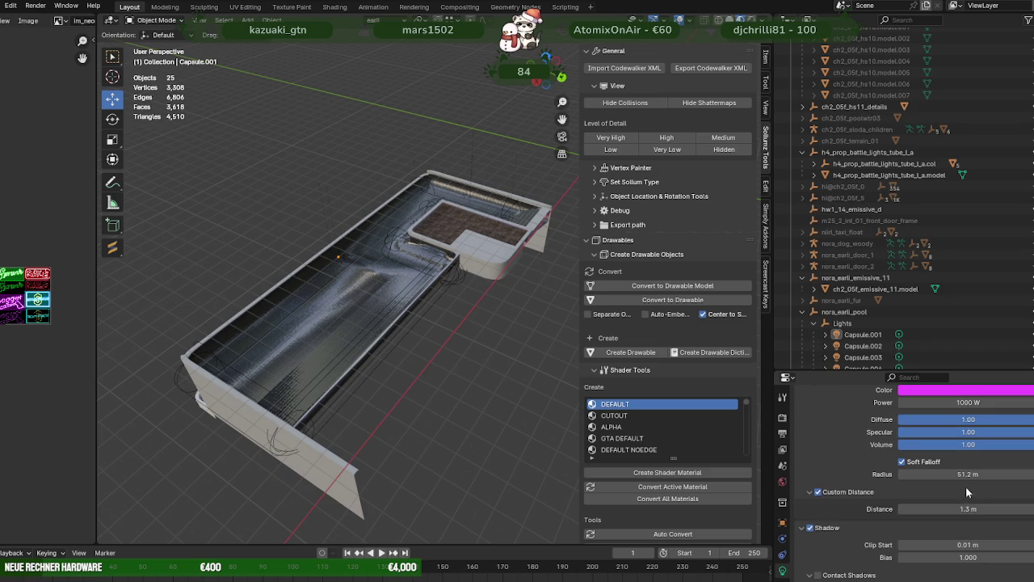
scroll(965, 487, down, 2)
scroll(966, 485, down, 4)
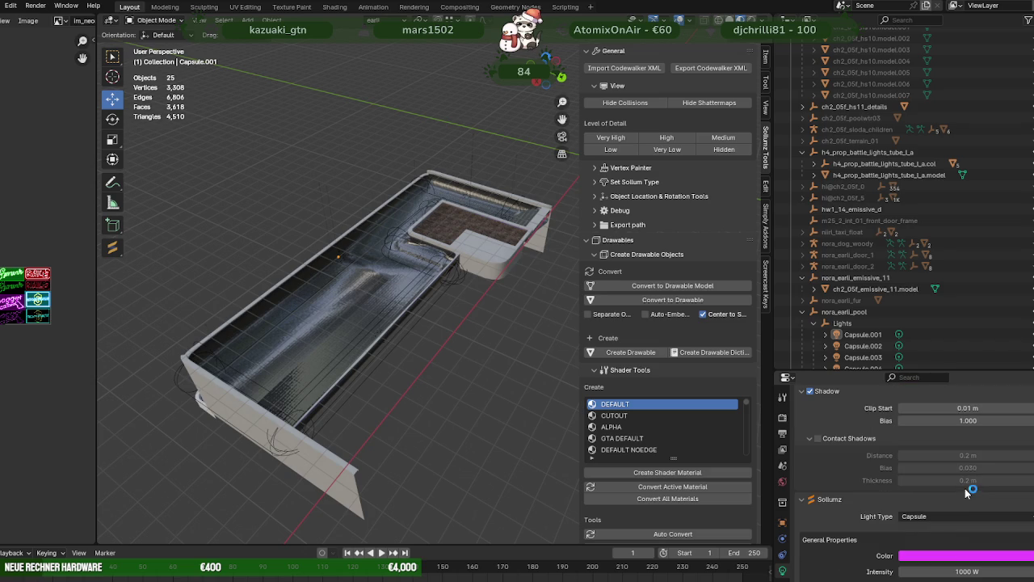
scroll(965, 490, down, 3)
scroll(978, 497, down, 2)
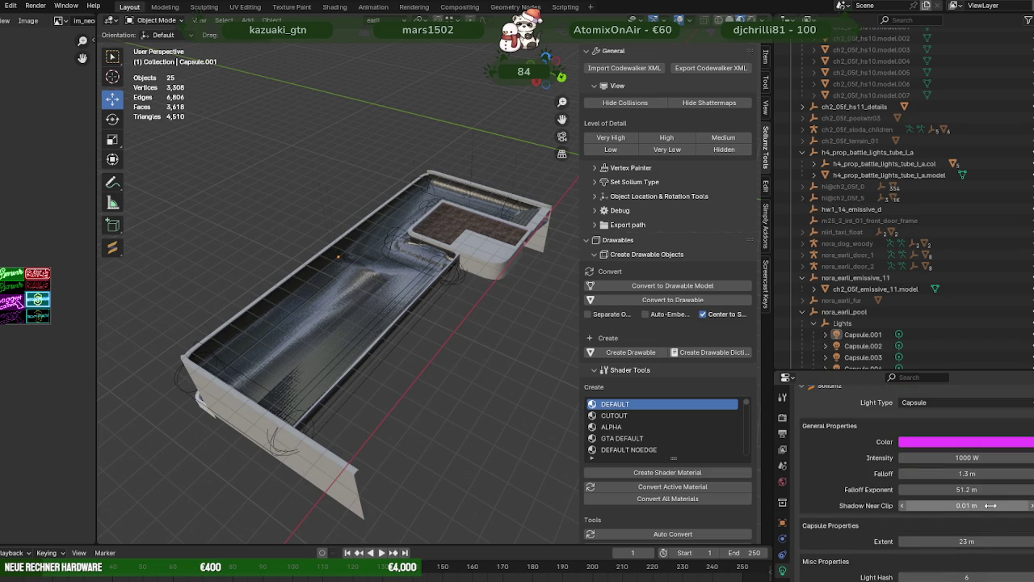
scroll(991, 505, down, 1)
scroll(990, 505, down, 2)
scroll(989, 503, down, 1)
scroll(988, 501, down, 2)
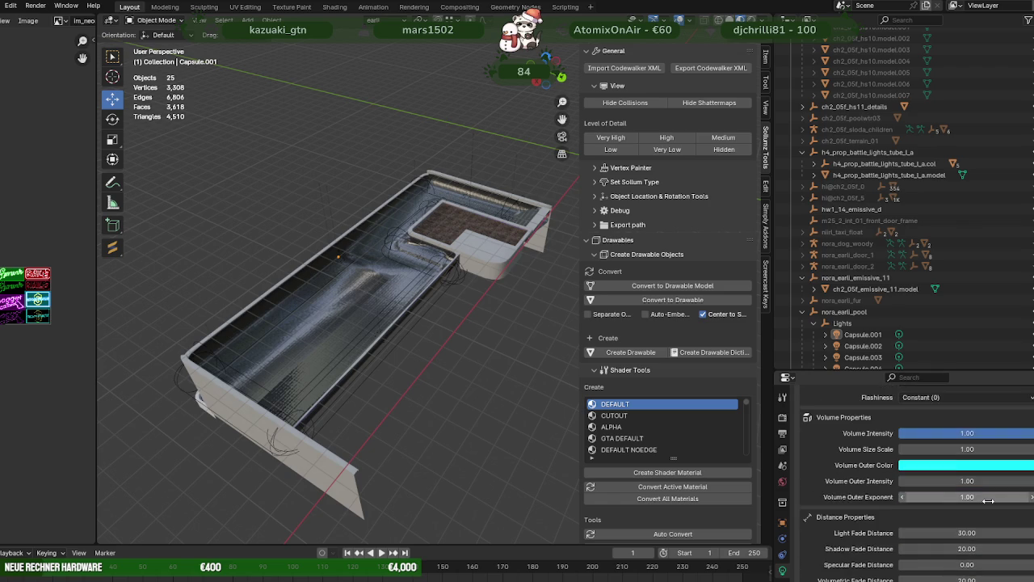
scroll(988, 501, down, 1)
scroll(988, 498, down, 2)
scroll(990, 502, down, 1)
scroll(989, 502, down, 4)
scroll(989, 503, down, 3)
scroll(989, 502, down, 5)
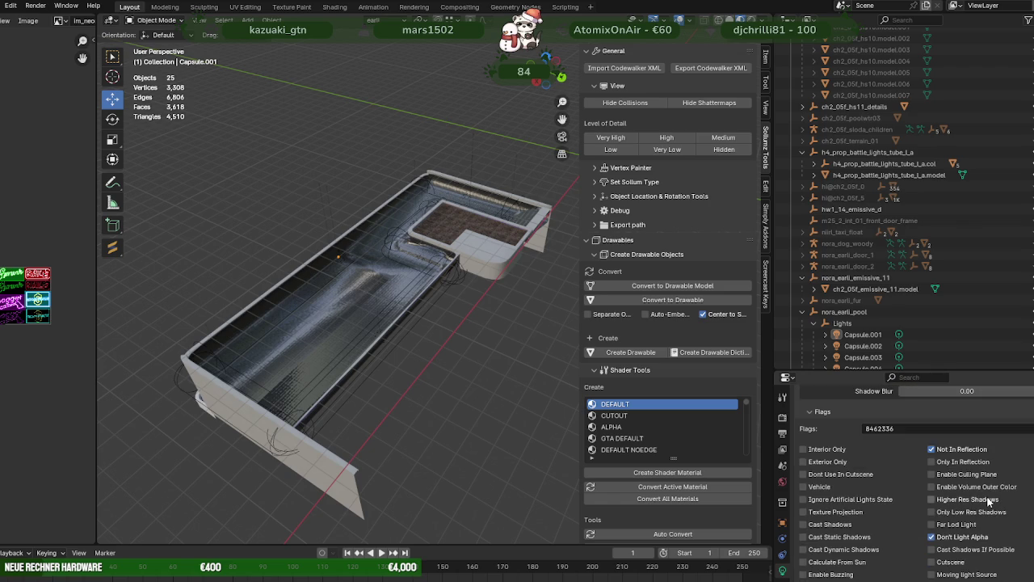
scroll(988, 502, down, 5)
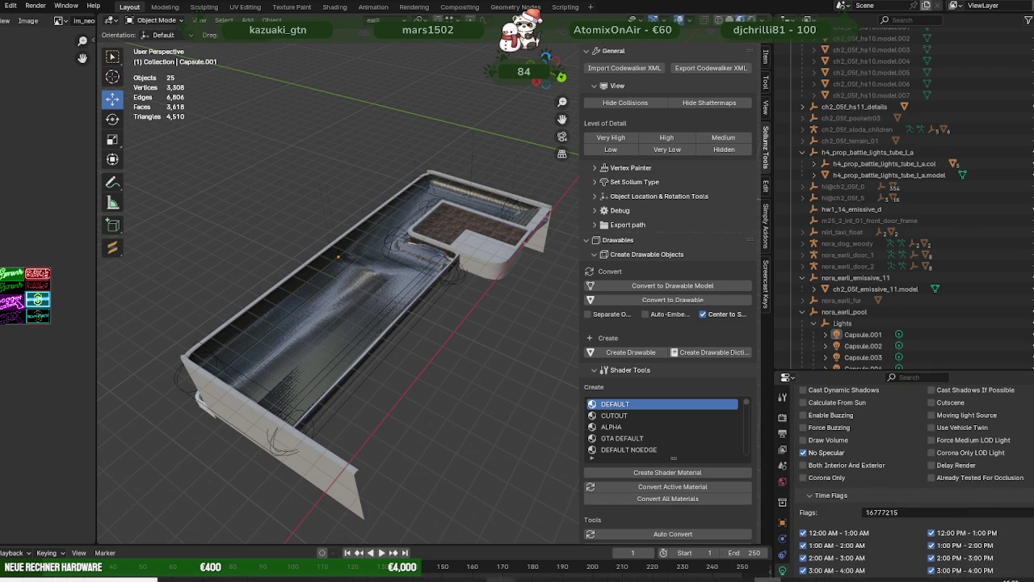
key(alt+Tab)
click(315, 189)
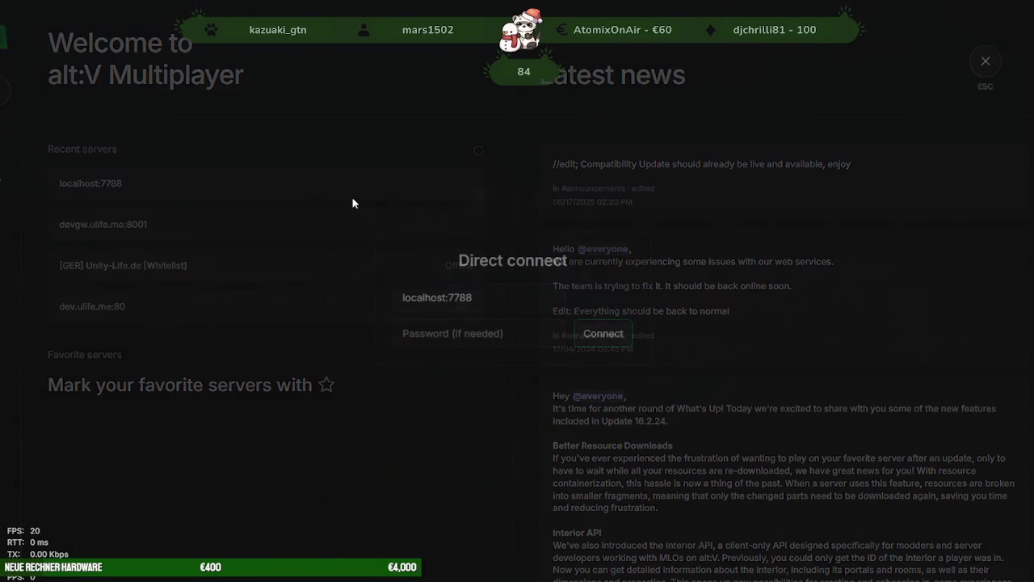
Step: Join the localhost:7788 test server and wait to spawn beside the pool
click(602, 340)
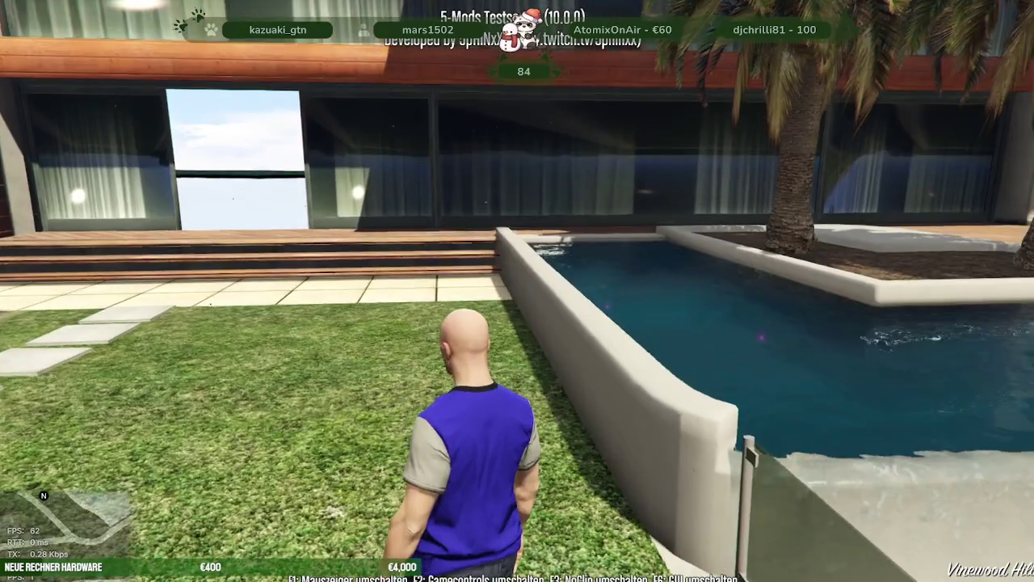
Step: Set the game time to night with Hauptmenü's Zeit Menü, choosing Nacht setzen
key(F5)
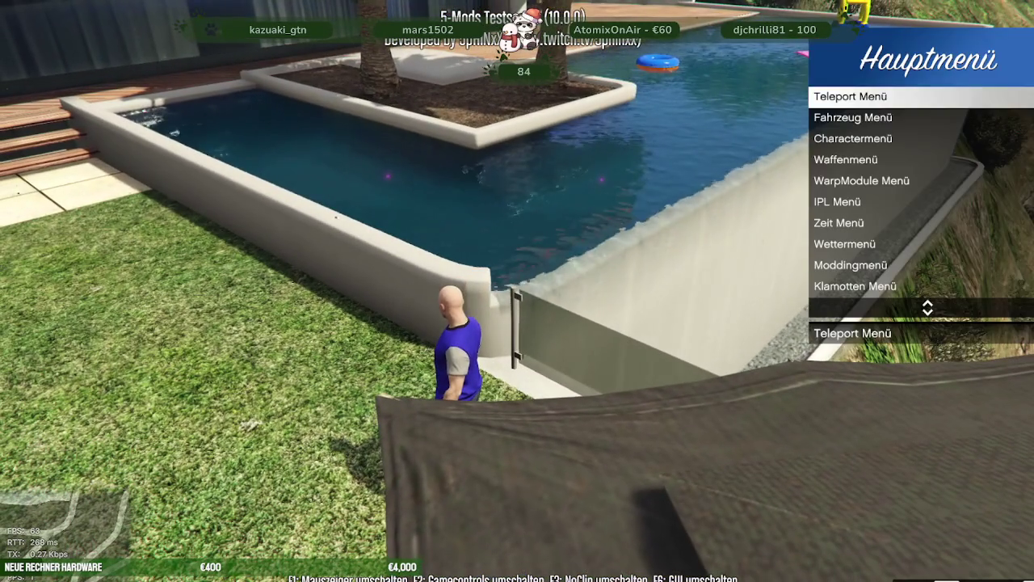
key(Down)
key(Down)
key(Down)
key(Down)
key(Down)
key(Down)
key(Return)
key(Down)
key(Down)
key(Return)
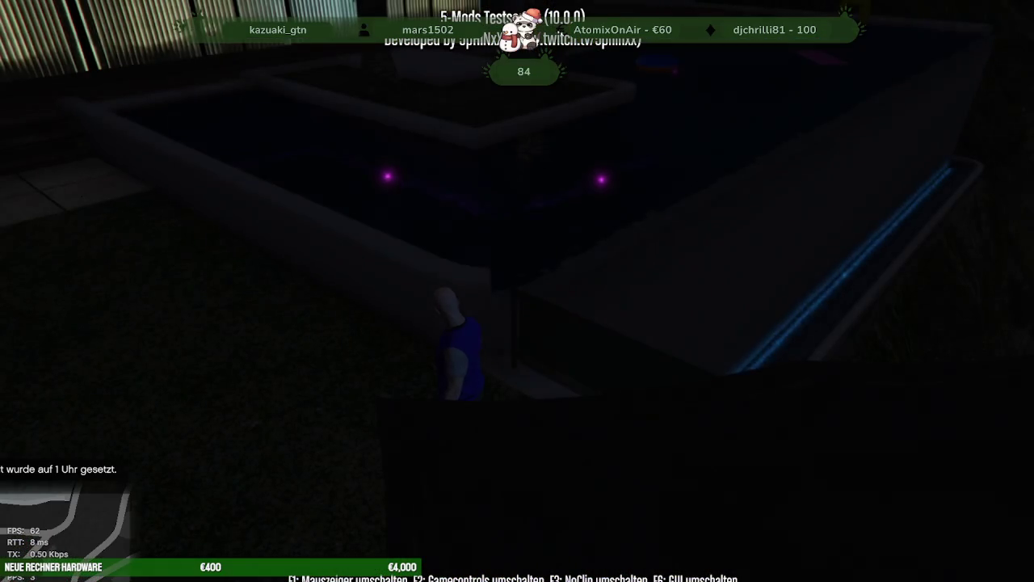
Step: Wade through the pool to inspect the glowing purple capsule lights, then return to Blender
key(w)
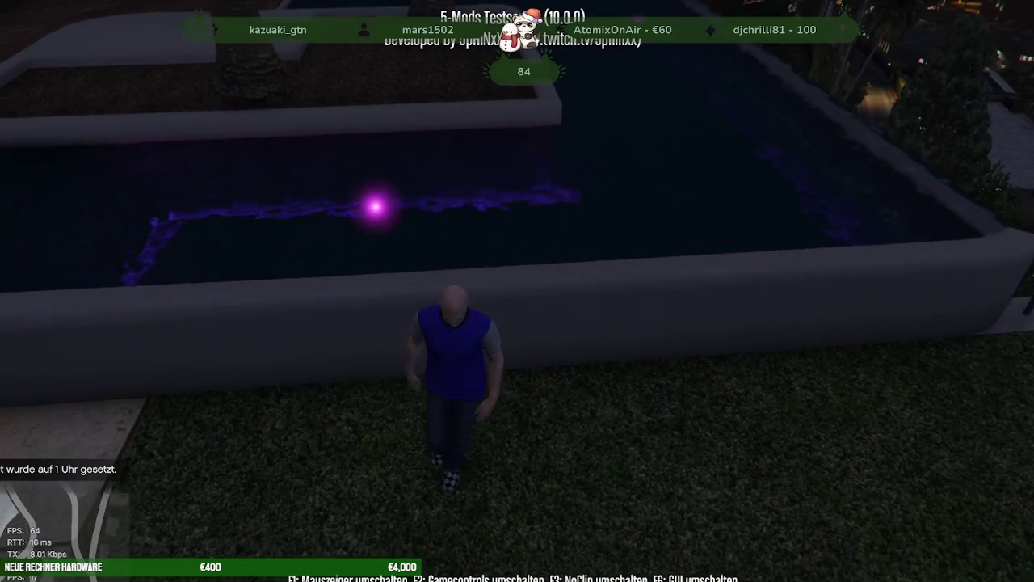
key(w)
key(space)
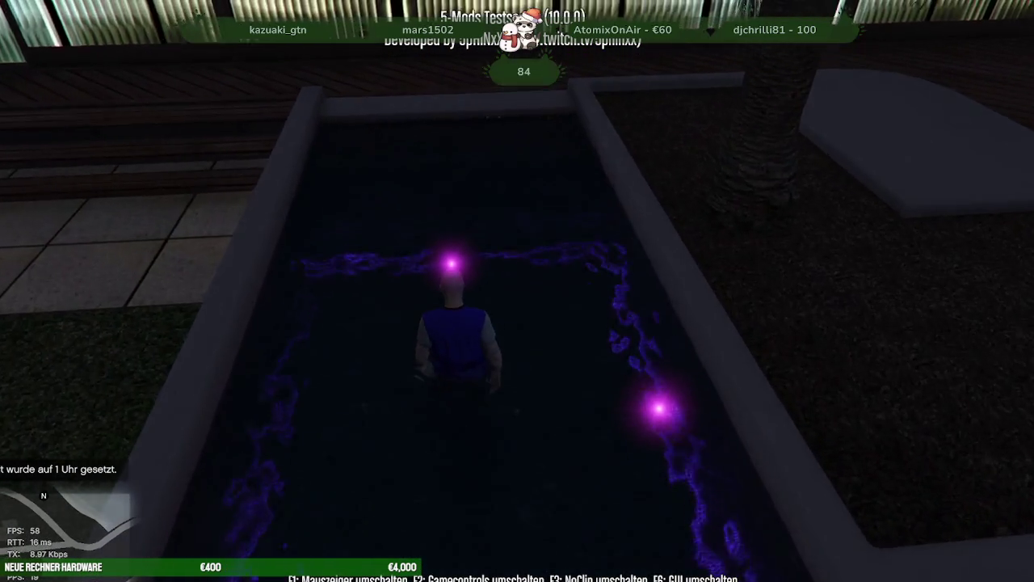
key(w)
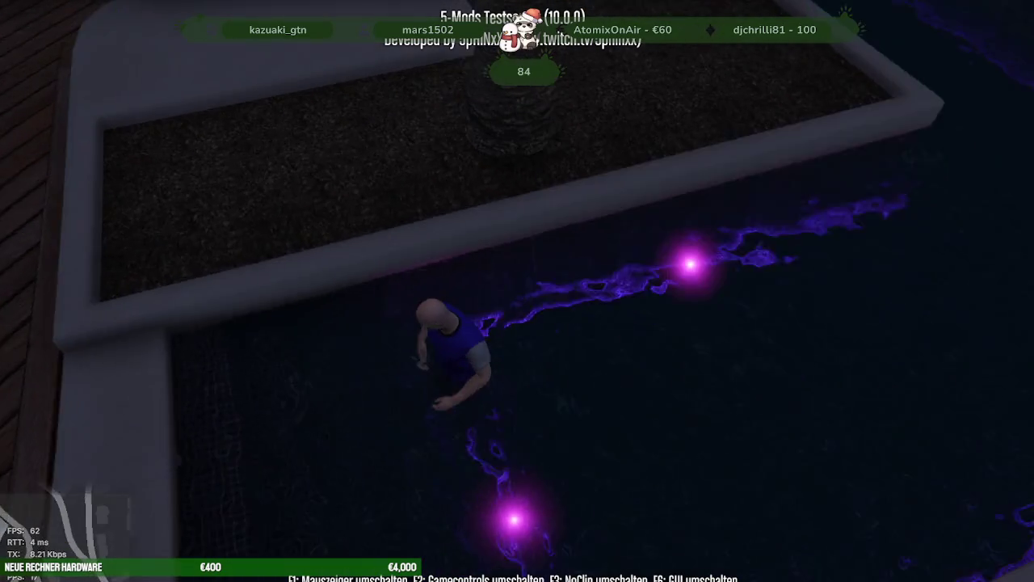
key(w)
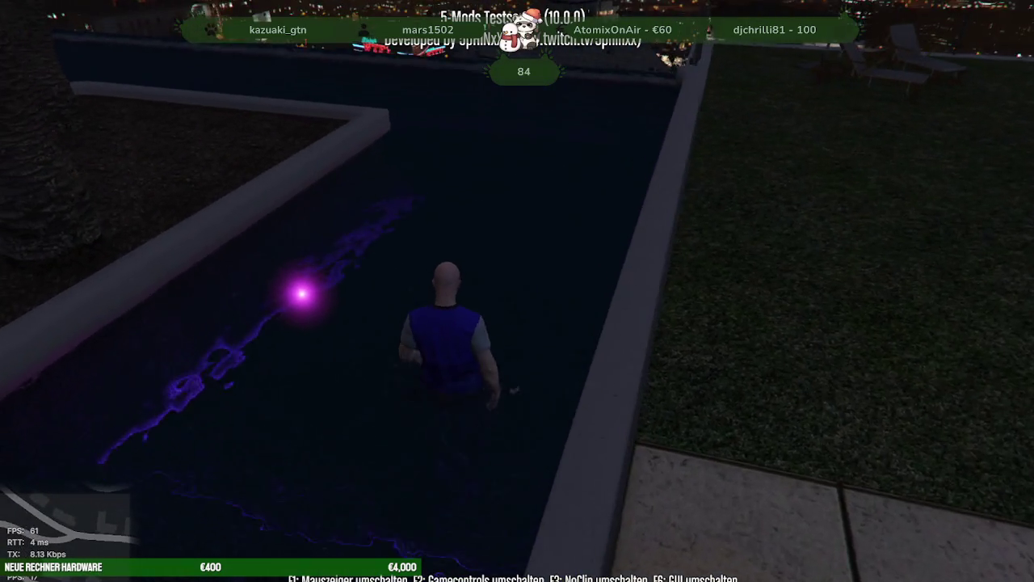
key(w)
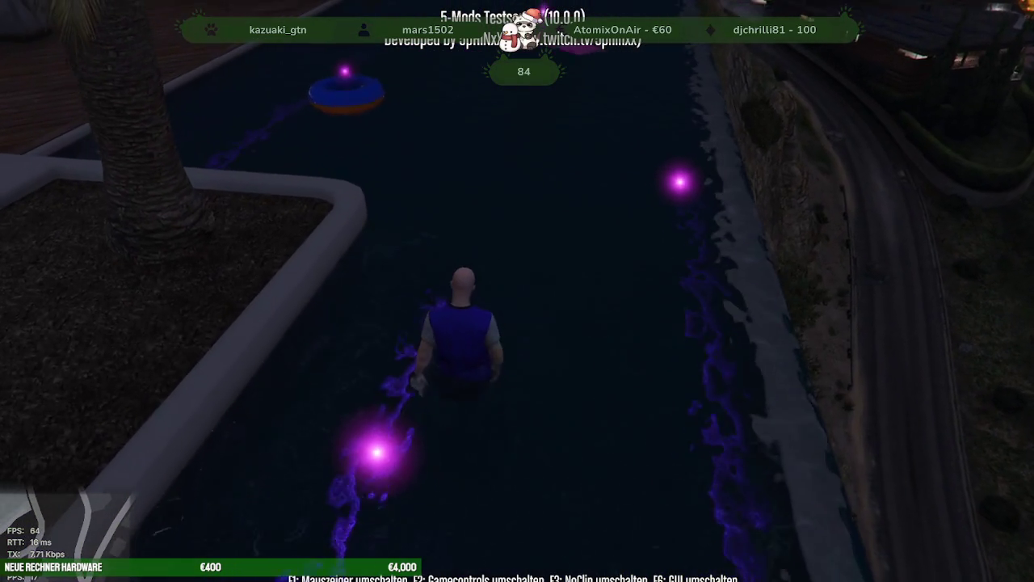
key(w)
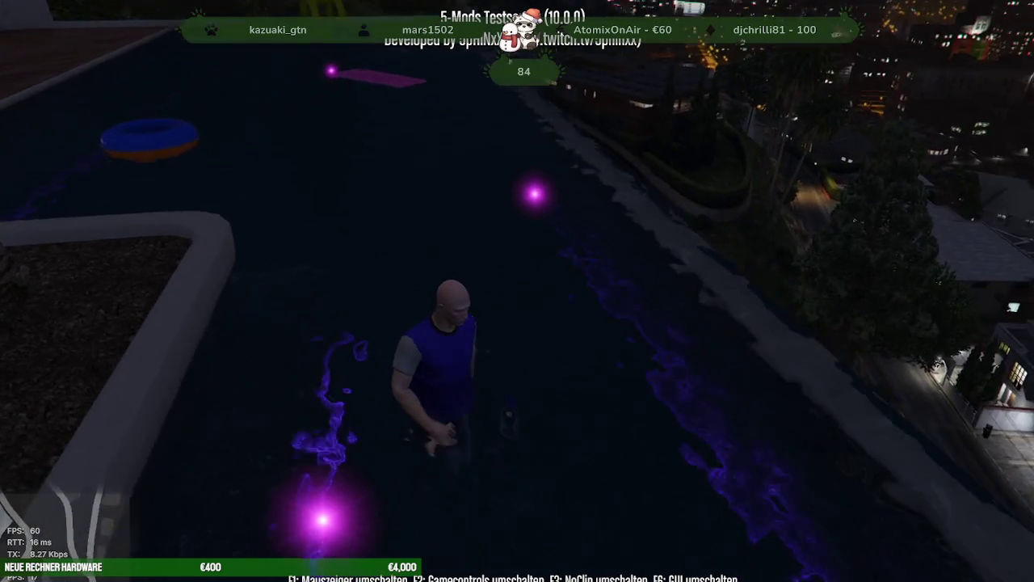
key(w)
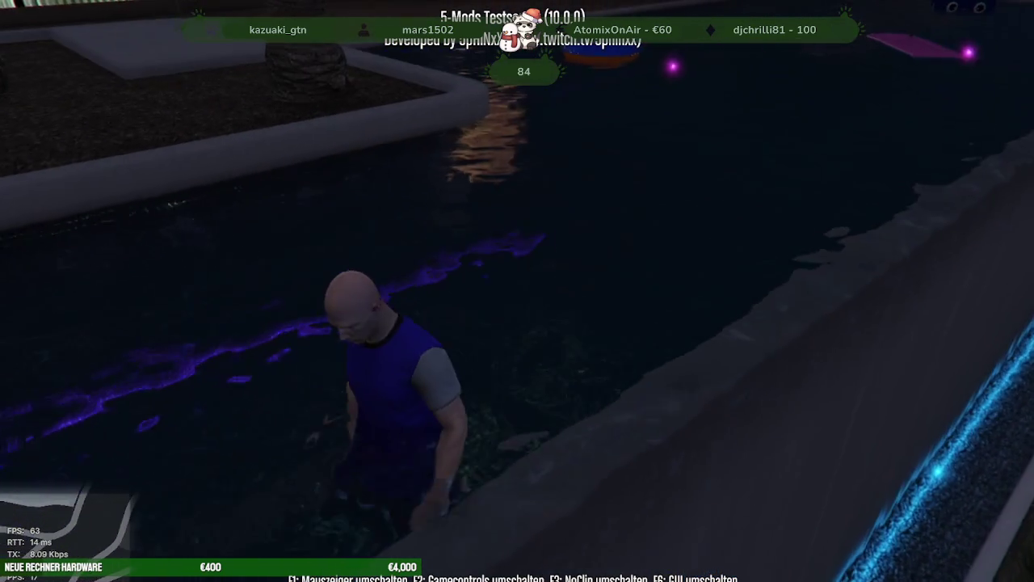
key(w)
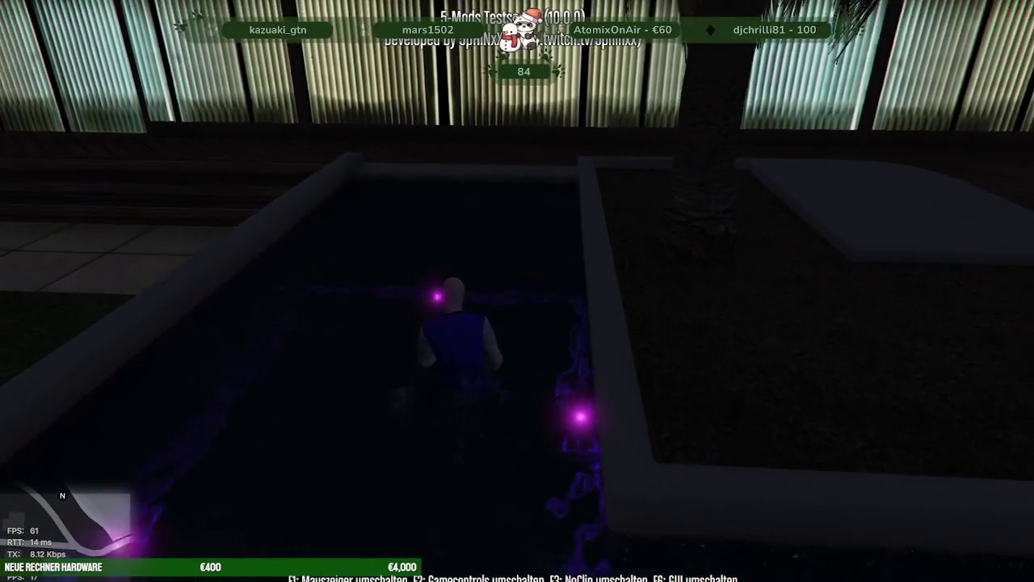
key(F1)
key(F8)
key(alt+Tab)
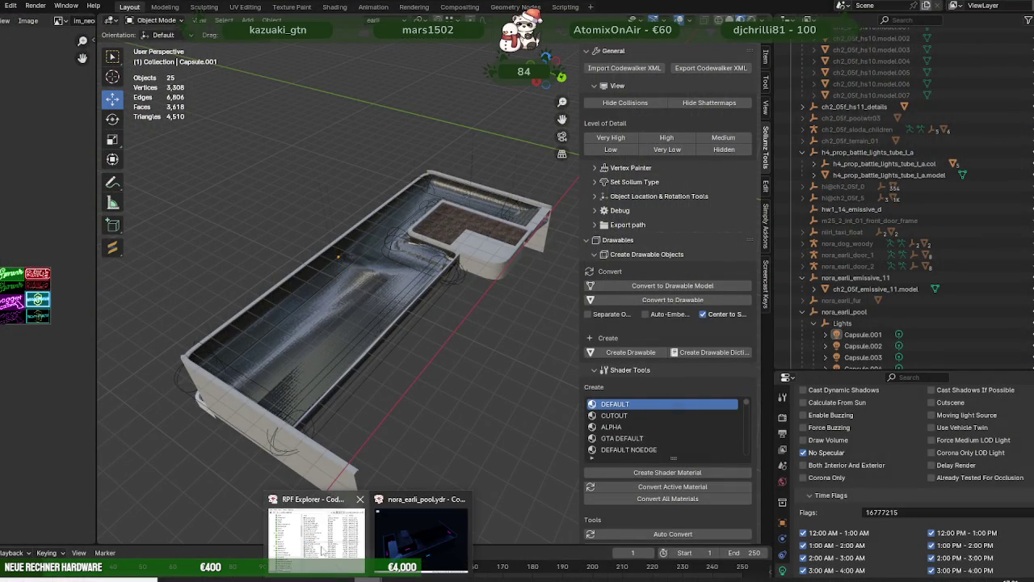
Step: Reopen nora_earli_pool.ydr in CodeWalker and centre its Light Editor, showing Light1 at intensity 10
click(319, 533)
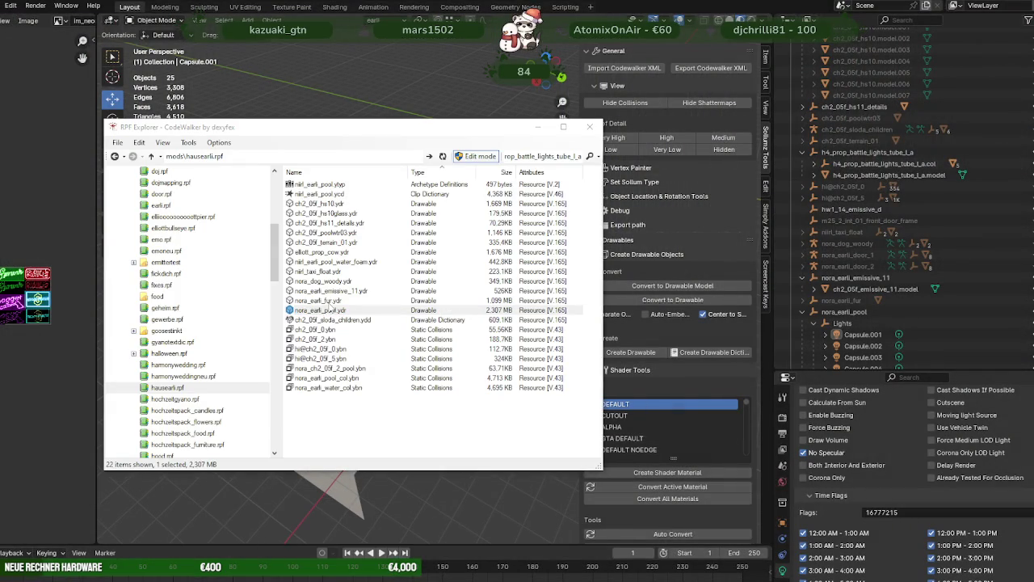
double_click(331, 310)
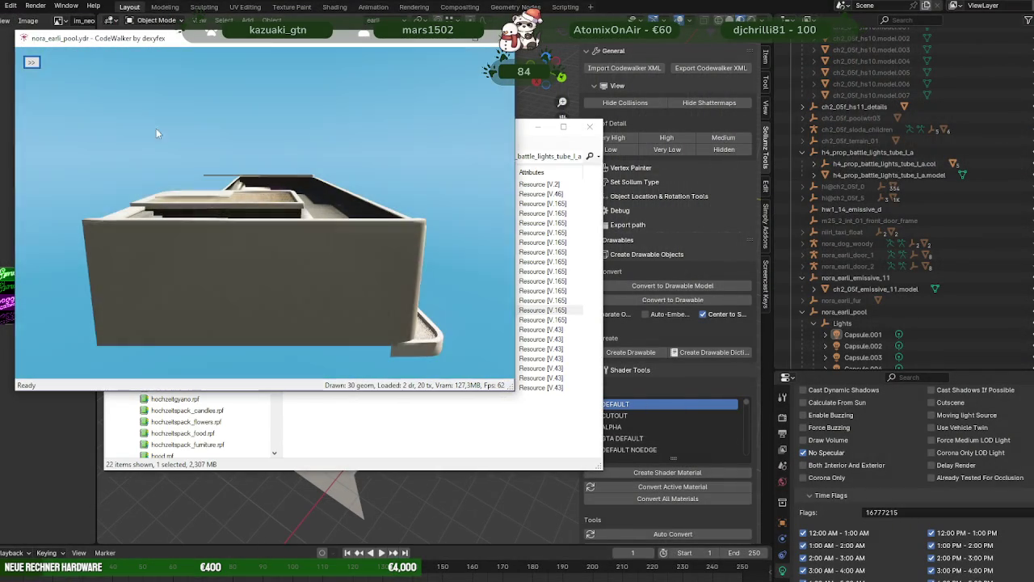
click(31, 62)
click(77, 62)
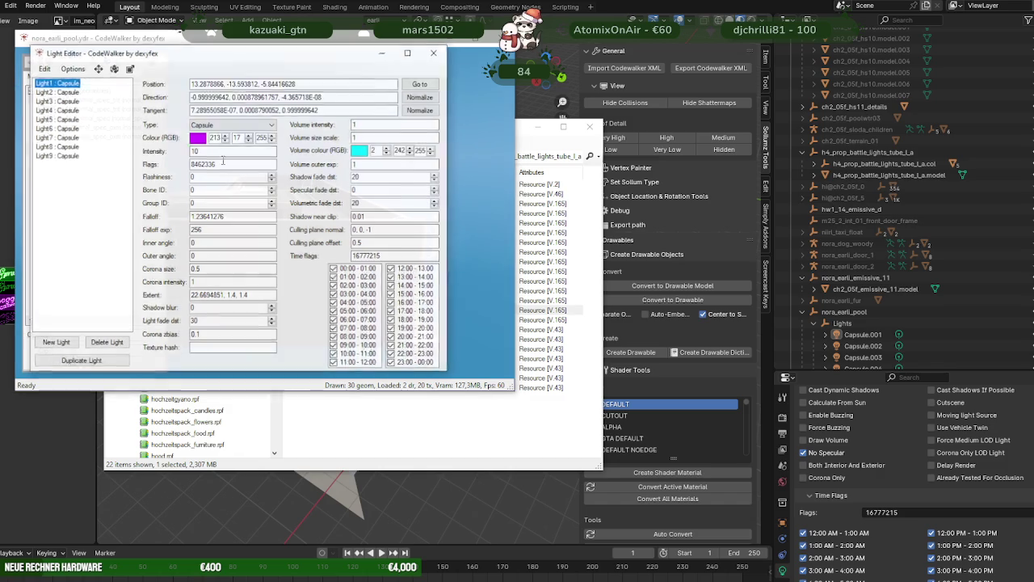
drag(255, 40, 446, 111)
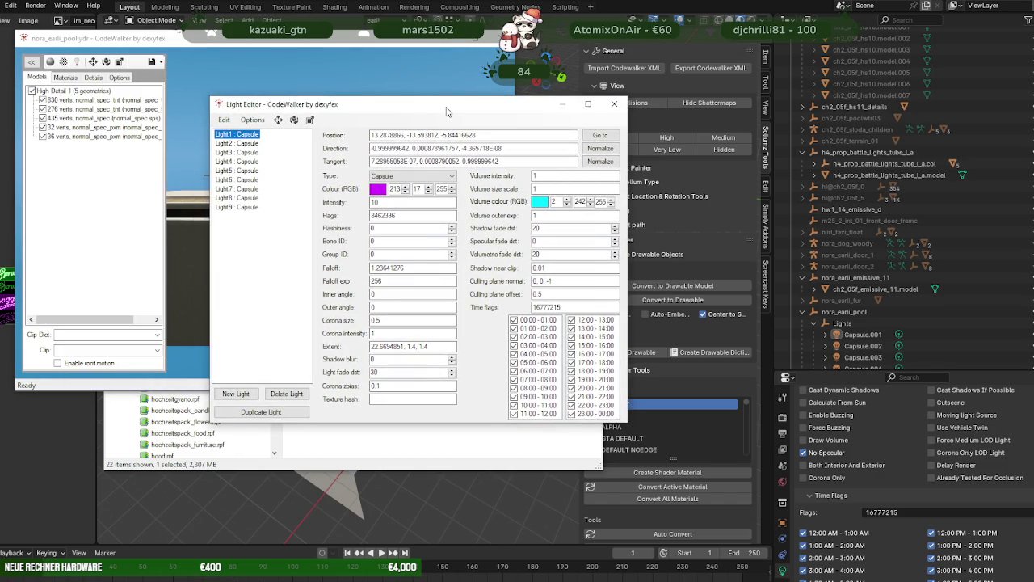
drag(446, 111, 515, 149)
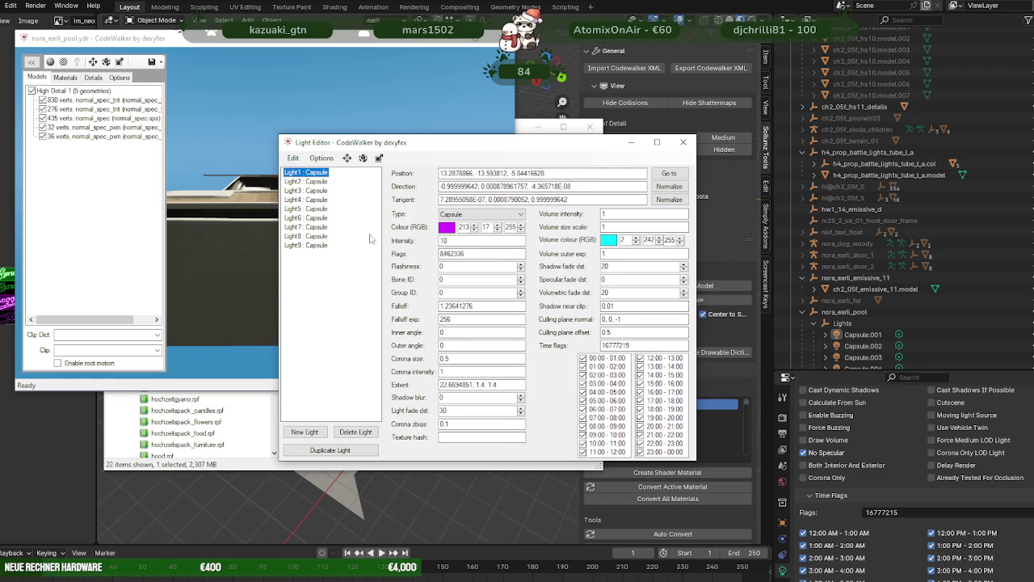
Step: Review the intensity of each capsule light, Light2 through Light9, in CodeWalker's Light Editor
click(326, 182)
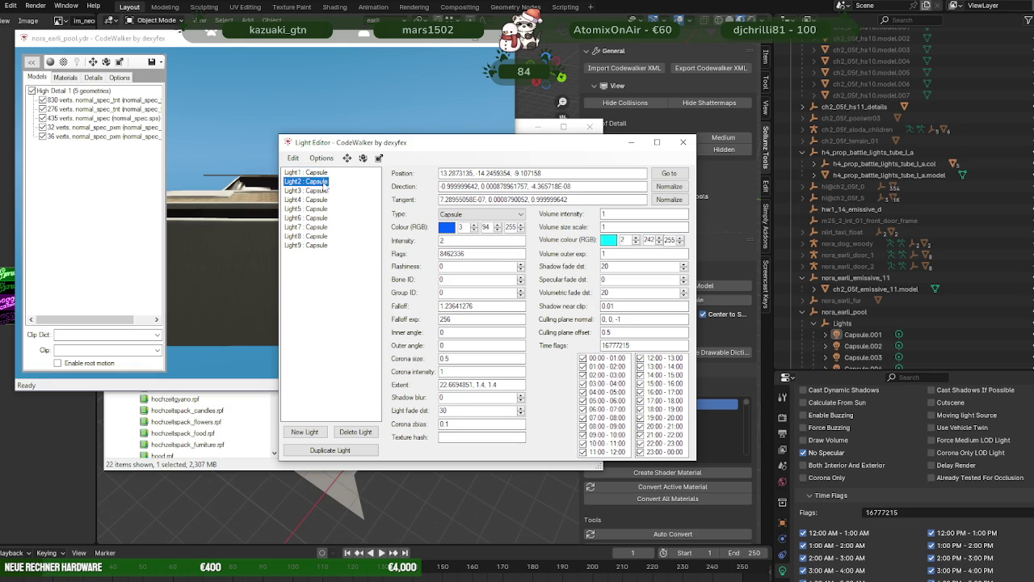
click(324, 192)
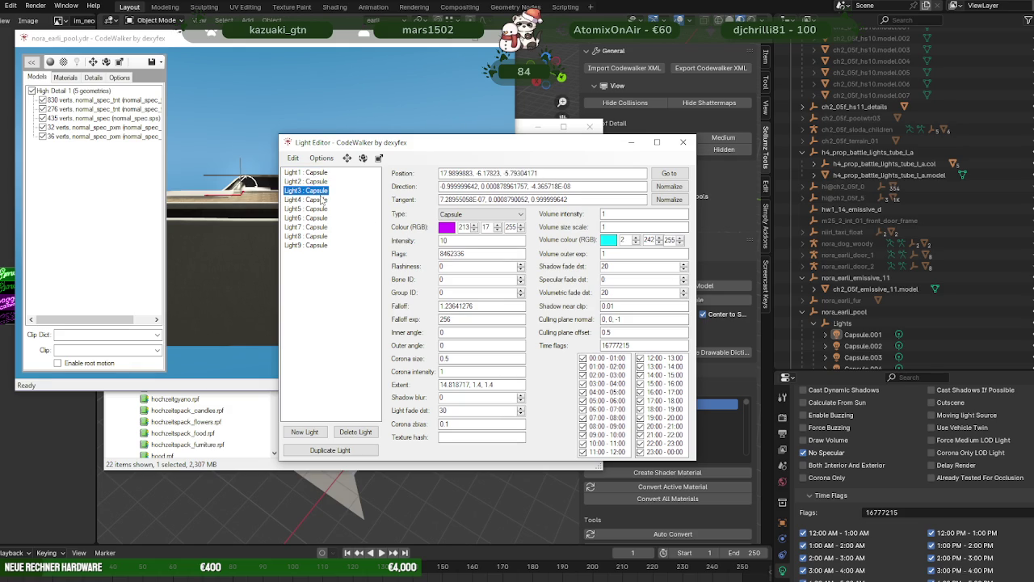
click(321, 199)
click(322, 208)
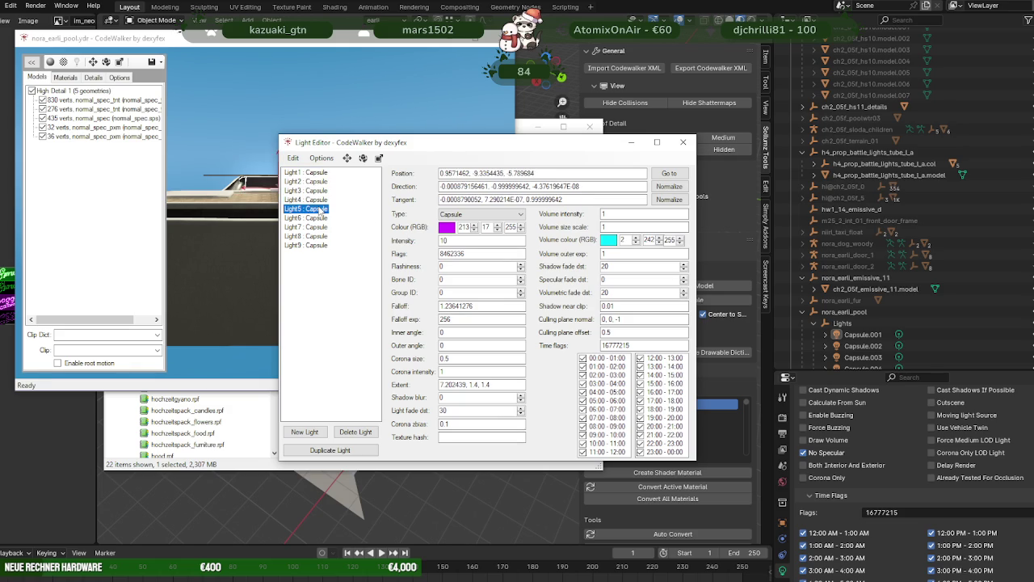
click(320, 218)
click(319, 228)
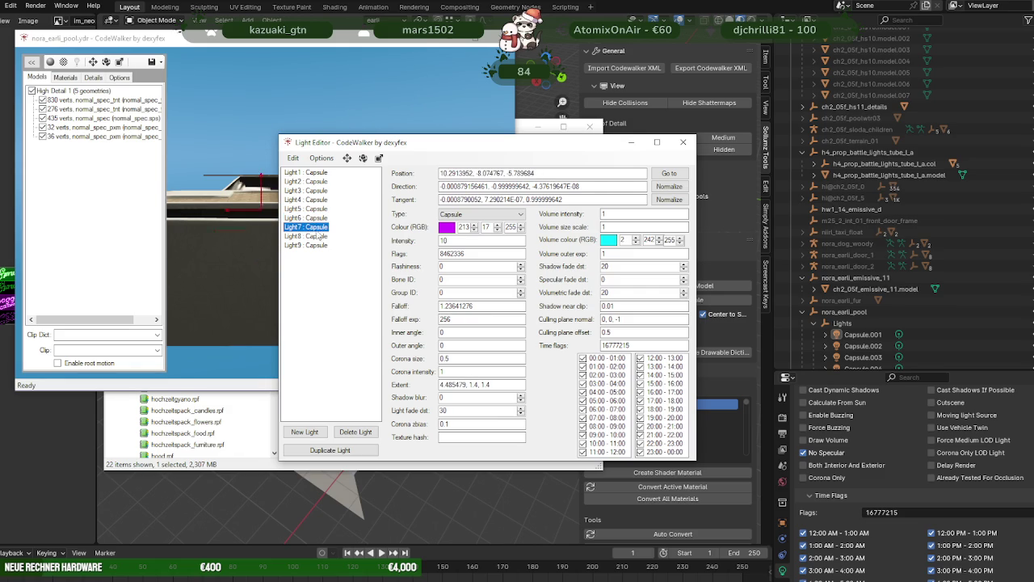
click(319, 236)
click(318, 246)
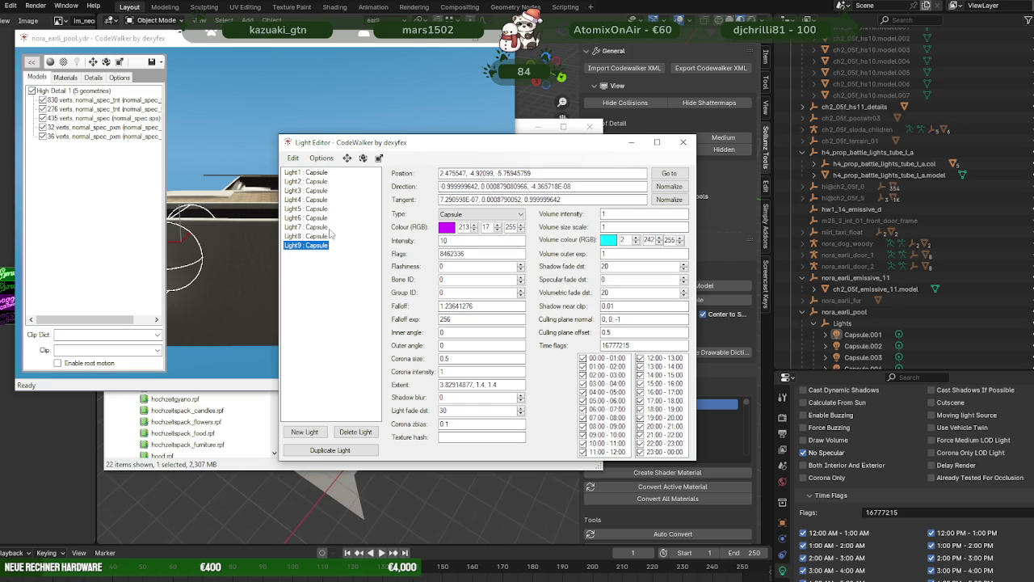
Step: Recheck the lights up to Light7 (intensity 10, falloff 1.2364), then close the Light Editor and return to Blender
click(307, 172)
click(307, 181)
click(312, 200)
click(312, 209)
click(313, 217)
click(314, 227)
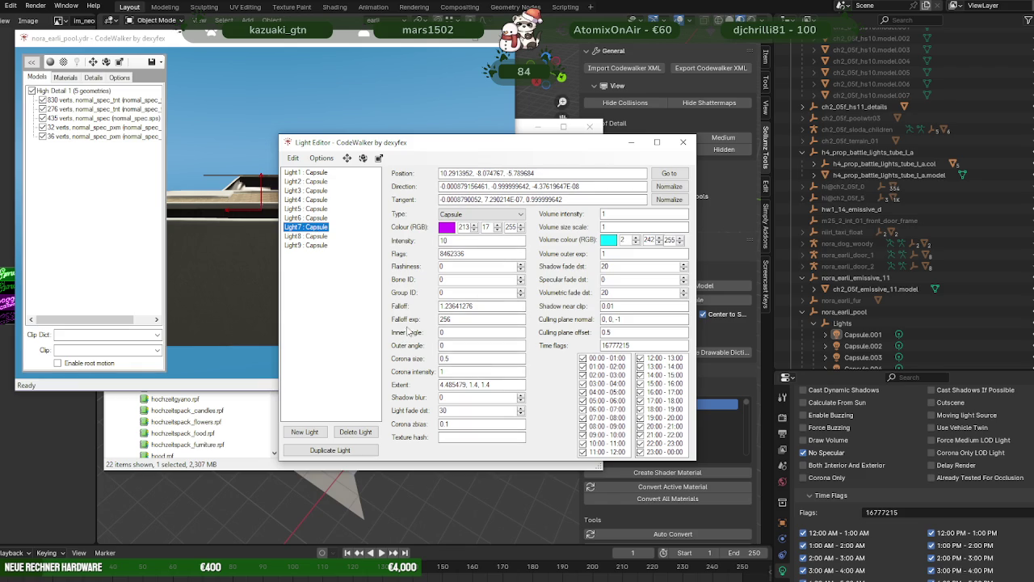
click(443, 240)
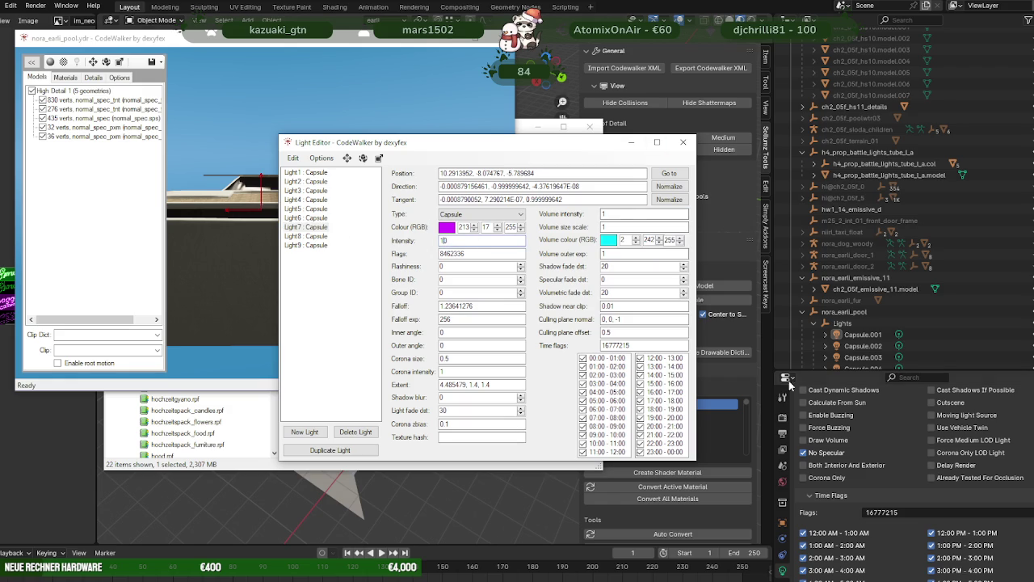
click(683, 143)
click(545, 485)
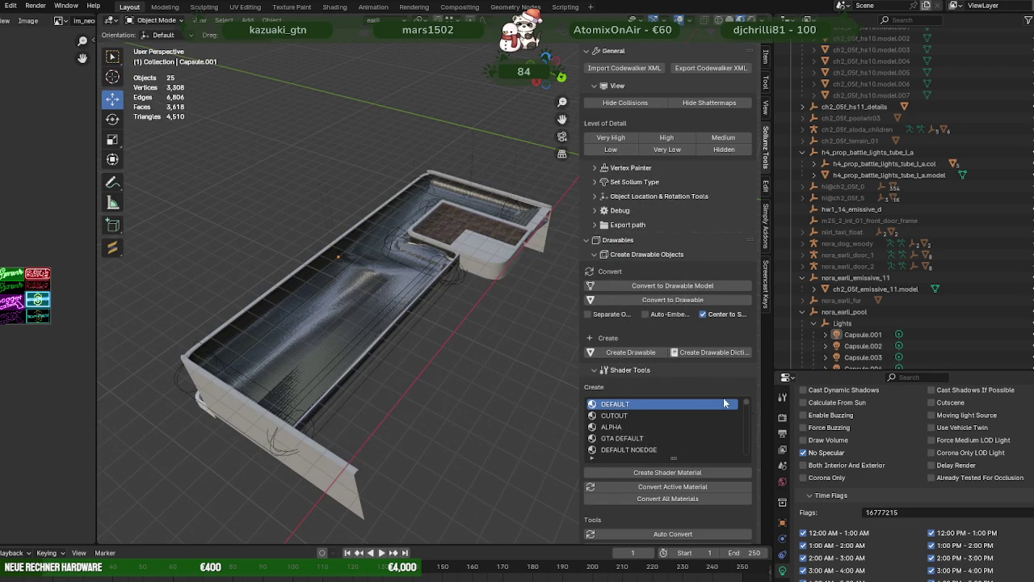
Step: Expand Capsule.001 and set its capsule light's intensity to 500 W
scroll(870, 320, down, 1)
click(825, 311)
click(871, 322)
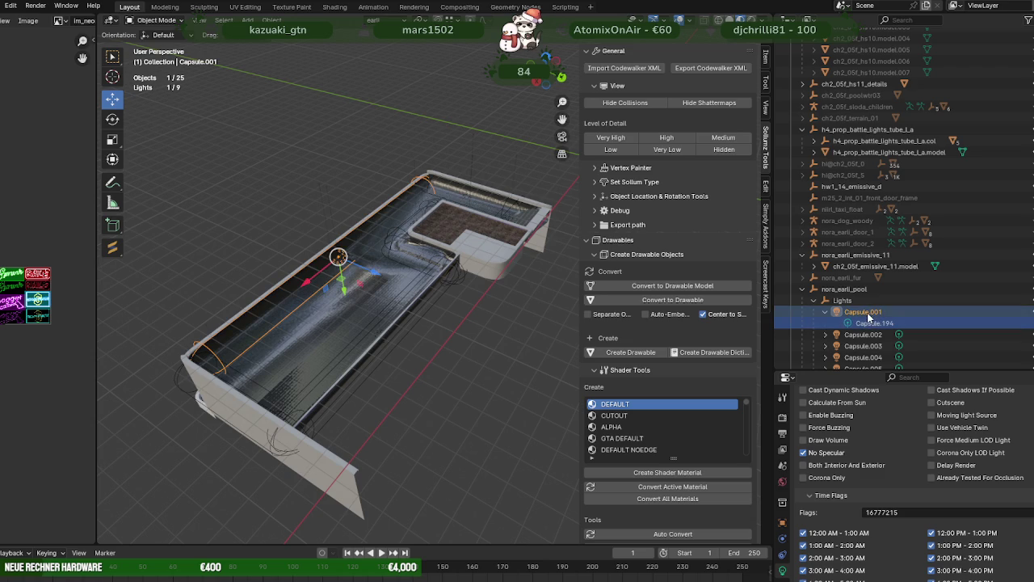
scroll(846, 504, down, 5)
scroll(861, 466, down, 5)
scroll(861, 466, up, 3)
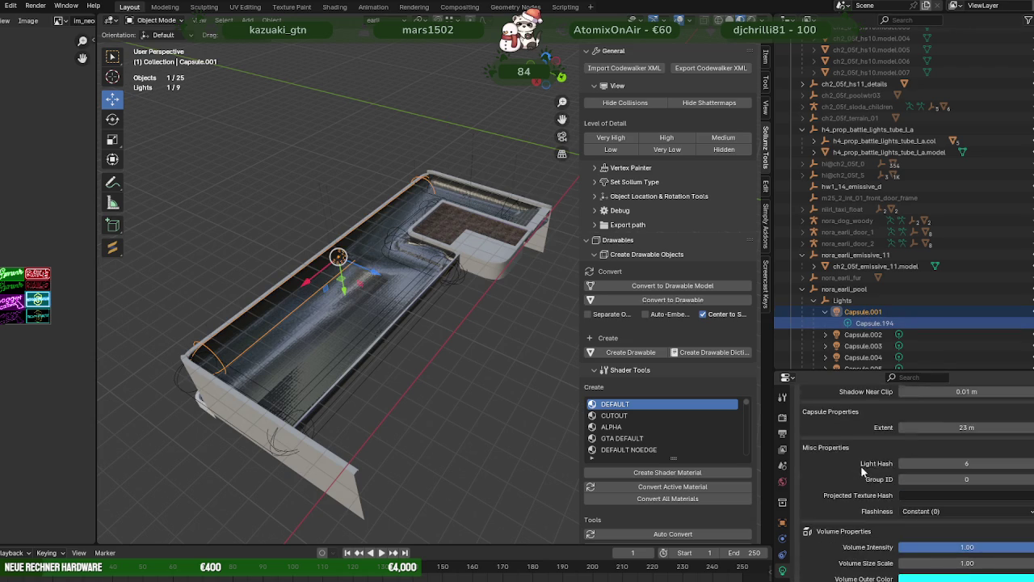
scroll(913, 437, up, 3)
scroll(957, 497, up, 3)
click(963, 571)
text(500)
key(Return)
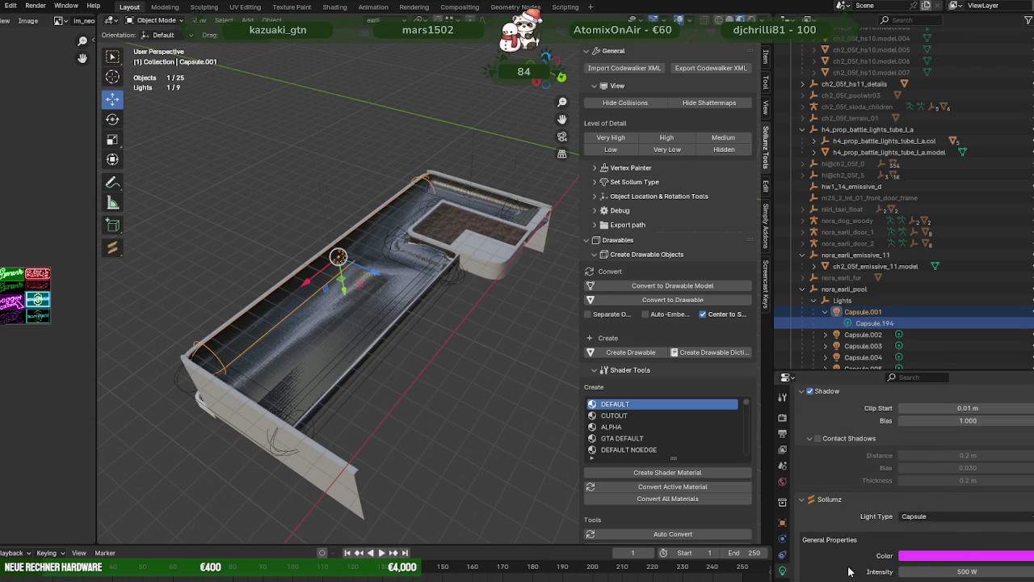
Step: Lower the intensity of lights Capsule.002, Capsule.003 and Capsule.004 to 500 W
click(863, 333)
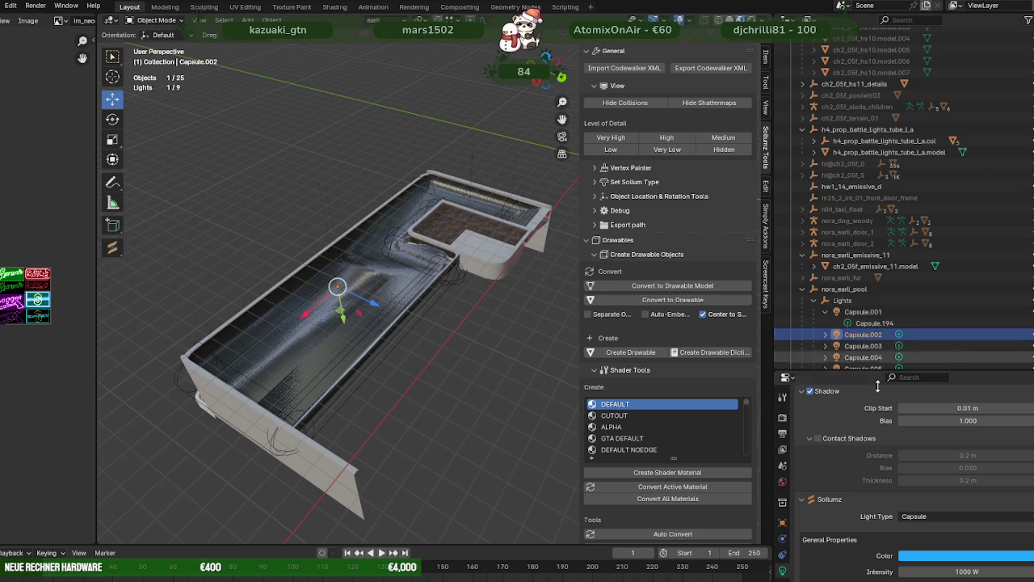
click(946, 571)
text(500)
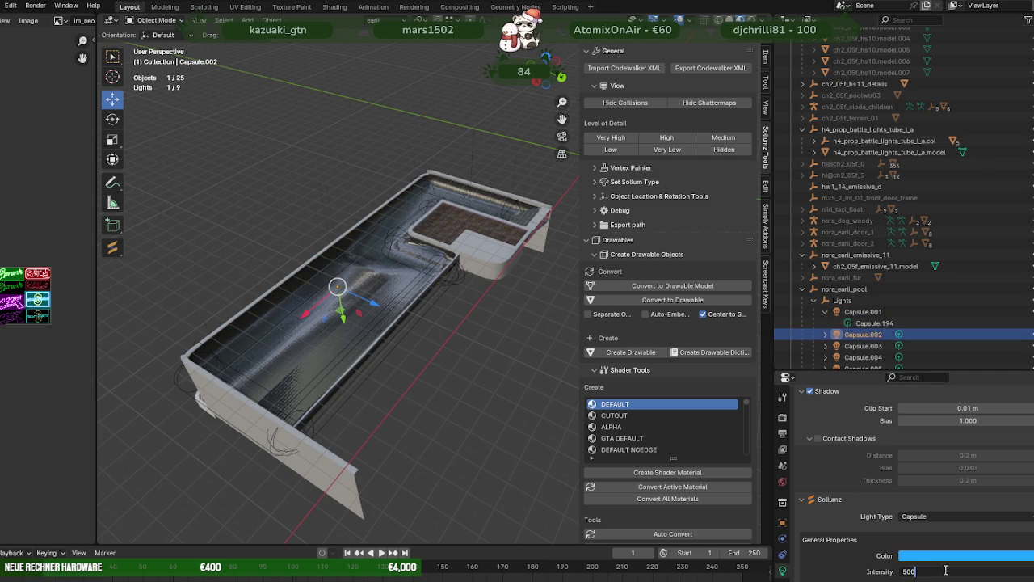
key(Return)
click(863, 345)
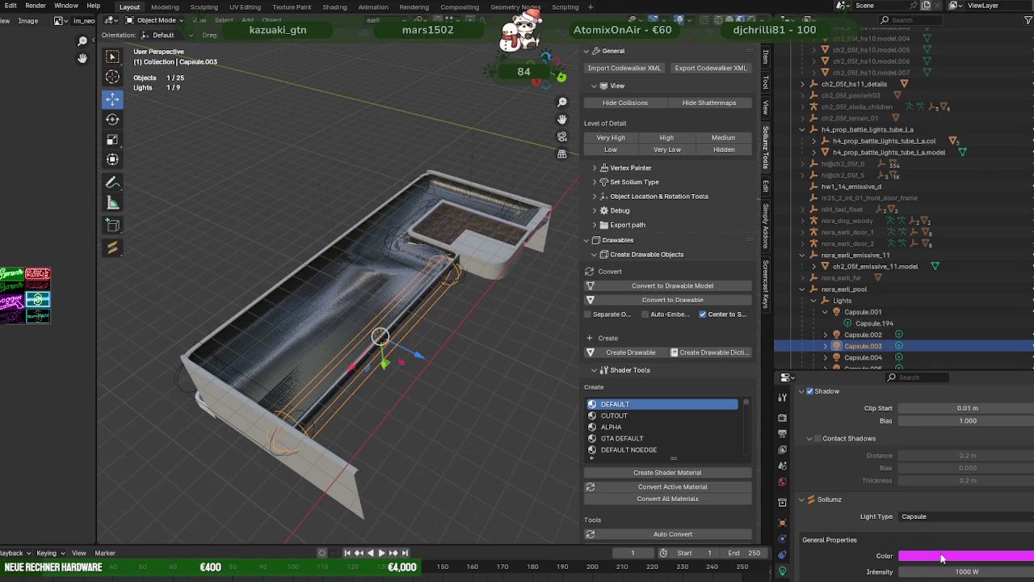
click(952, 569)
text(500)
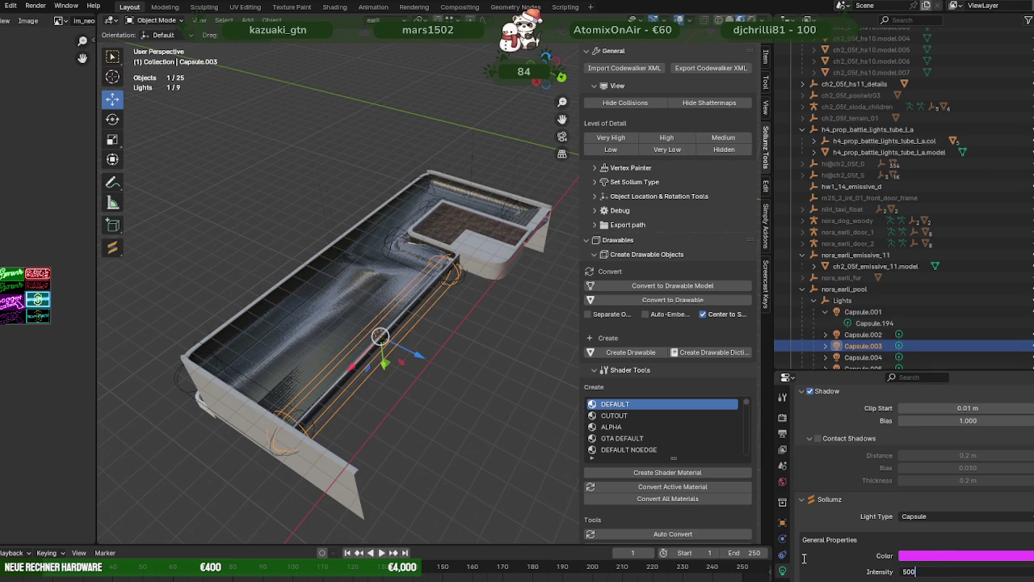
key(Return)
click(863, 356)
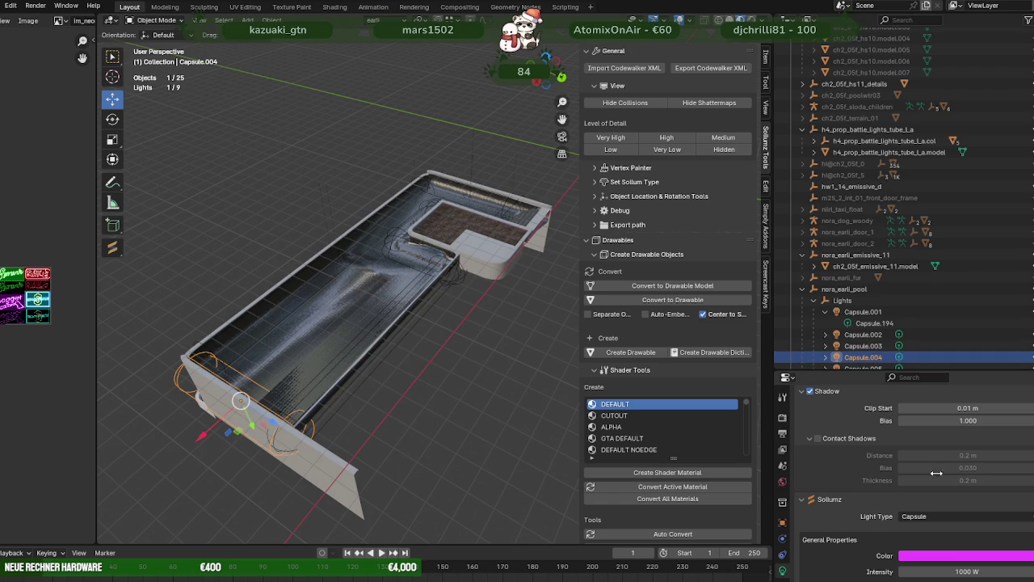
click(967, 569)
text(85)
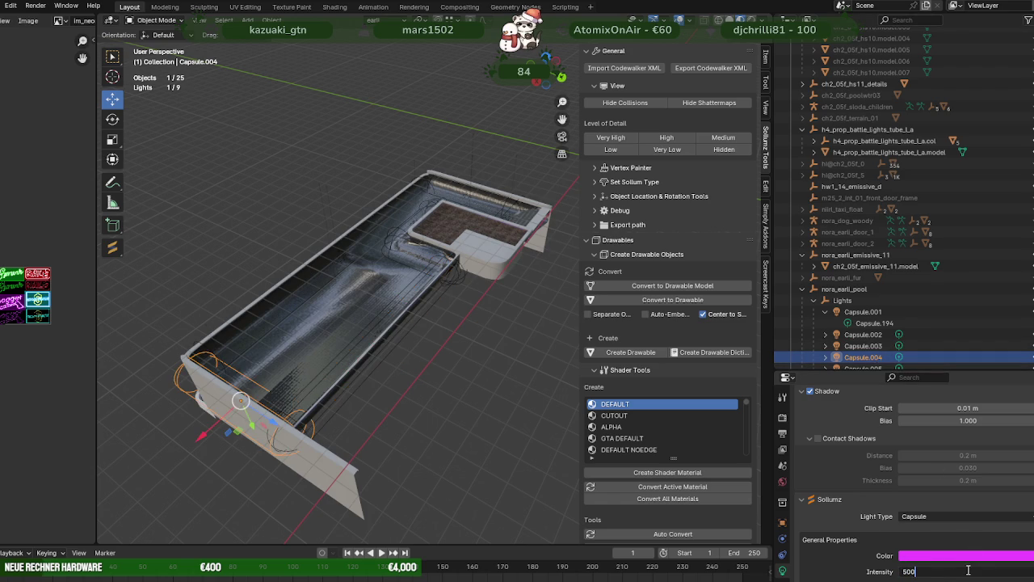
key(Return)
Step: Lower the intensity of lights Capsule.005 and Capsule.006 to 500 W
scroll(871, 315, down, 3)
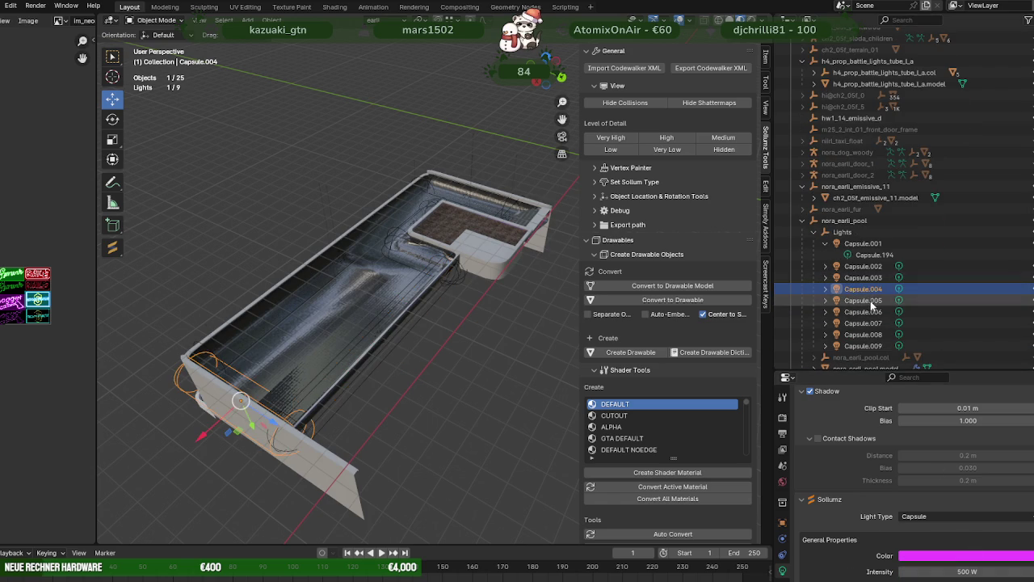
click(863, 301)
click(952, 569)
text(500)
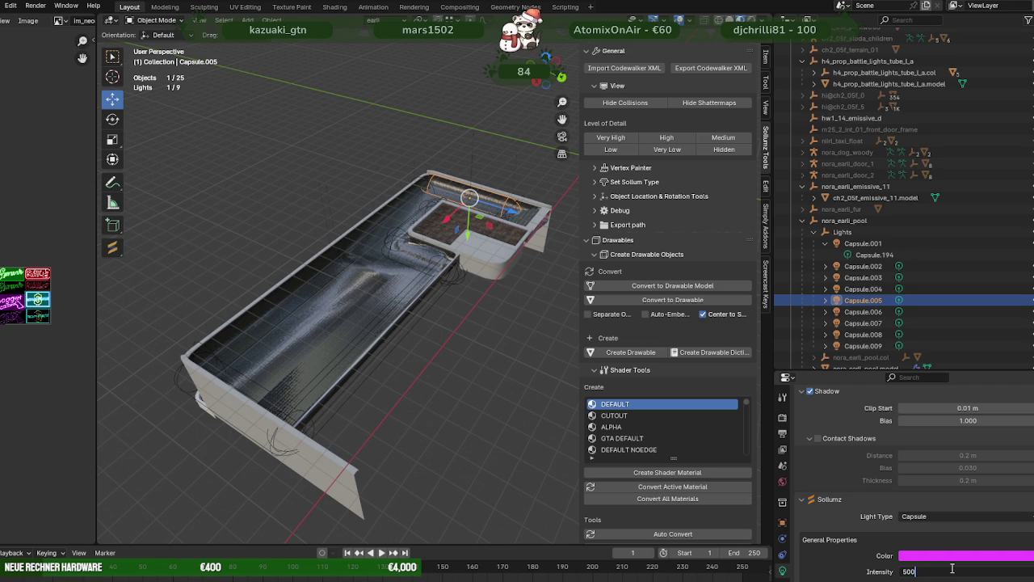
key(Return)
click(863, 312)
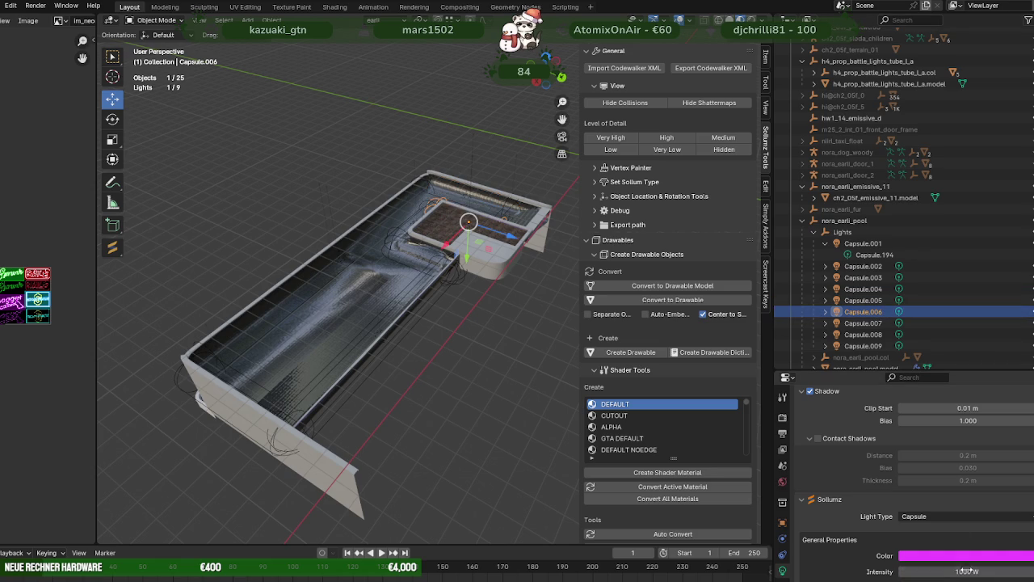
click(969, 571)
text(500)
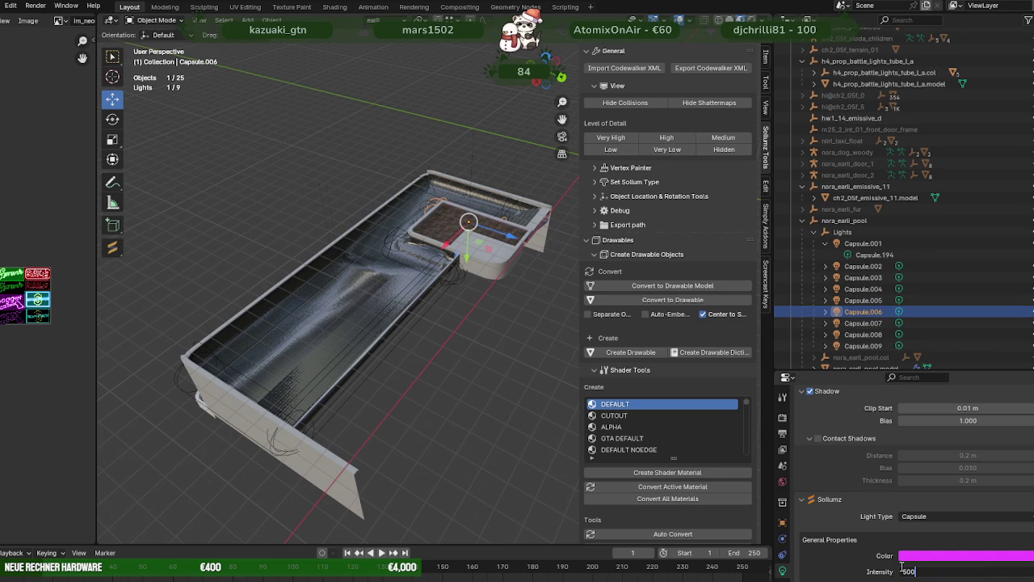
key(Return)
scroll(946, 485, up, 5)
scroll(946, 485, up, 5)
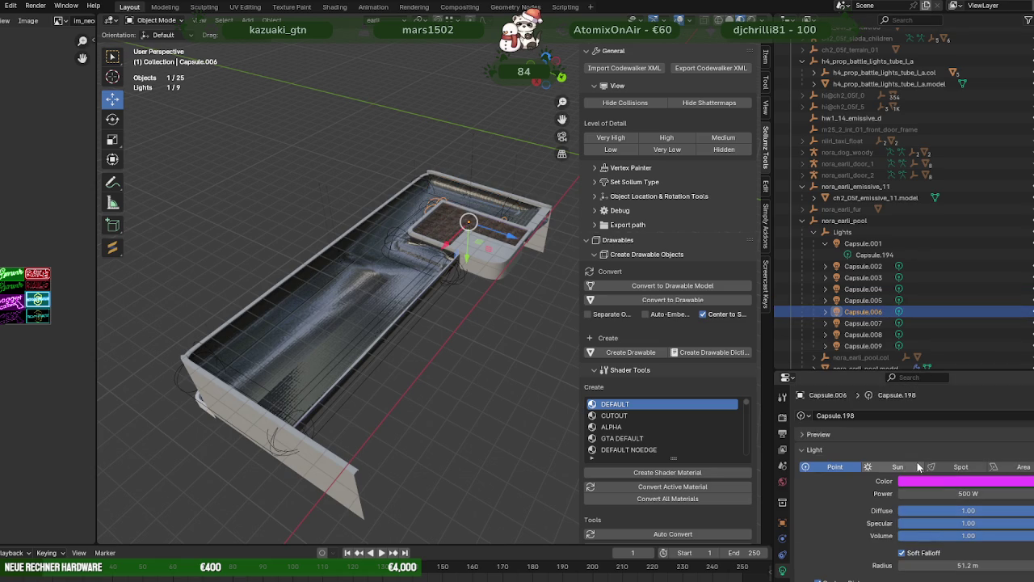
Step: Set the power of lights Capsule.007, Capsule.008 and Capsule.009 to 500 W
click(863, 323)
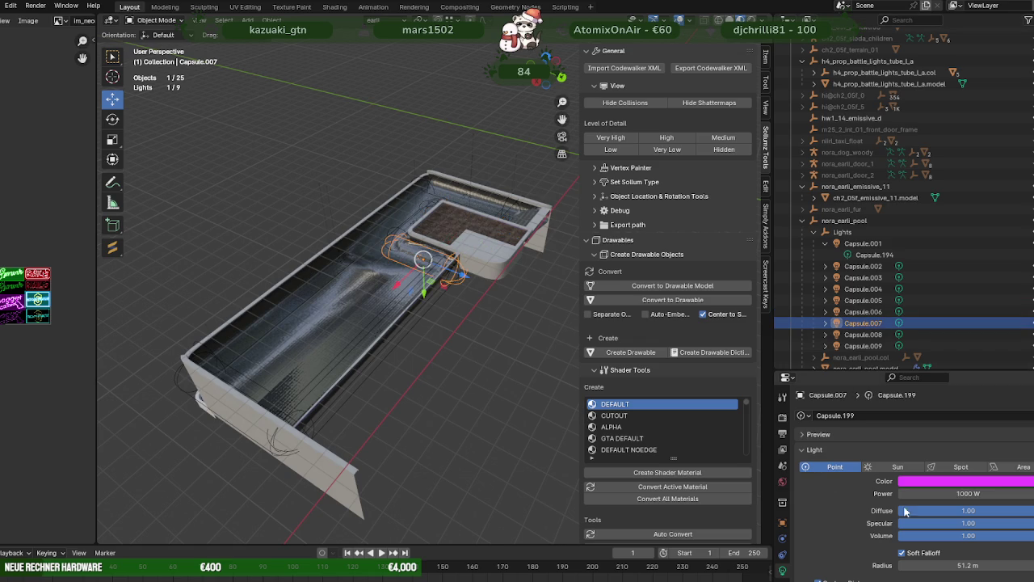
click(955, 492)
text(500)
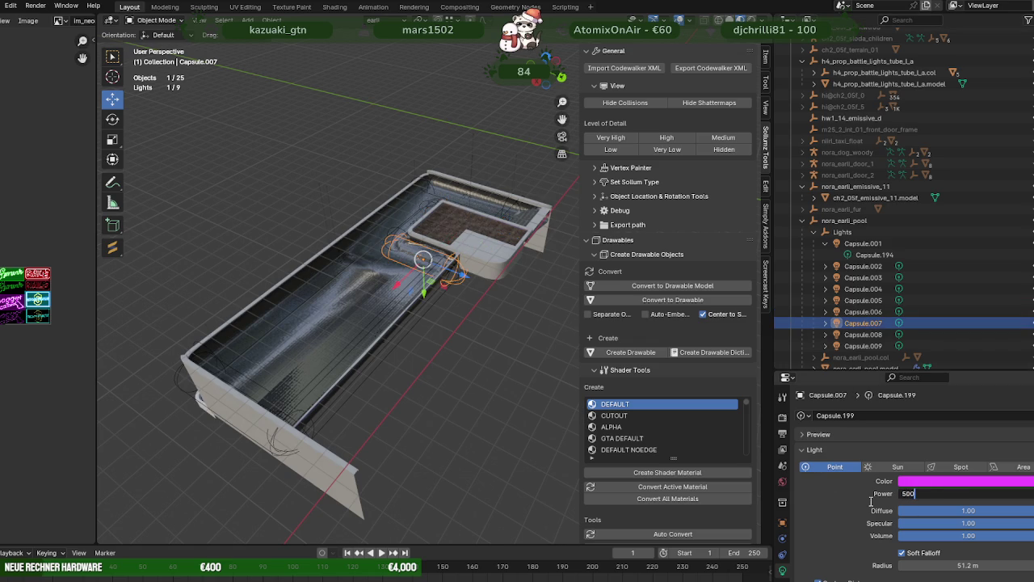
key(Return)
click(863, 334)
click(960, 493)
text(5)
key(Return)
click(863, 346)
click(965, 495)
text(5)
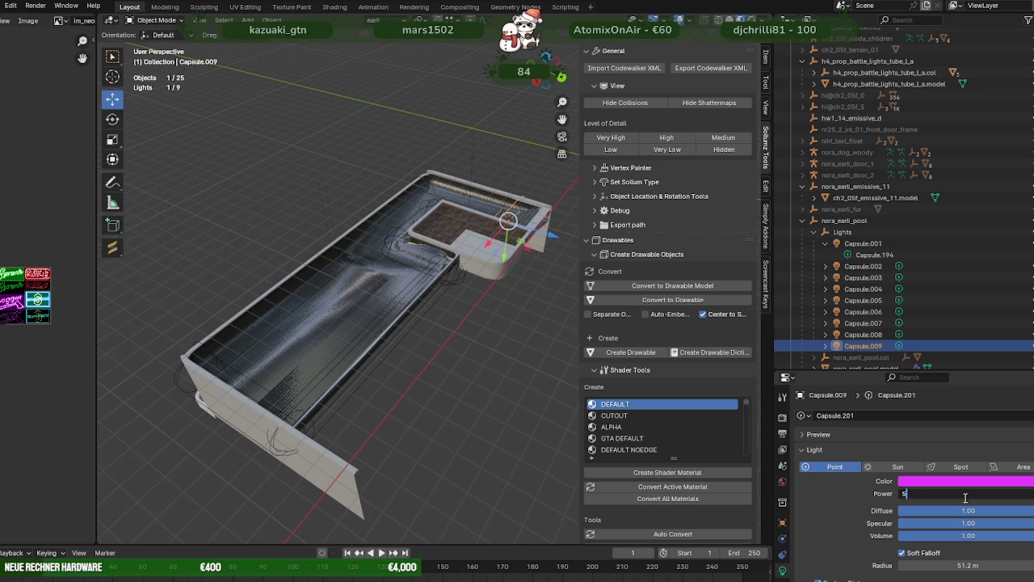
key(Return)
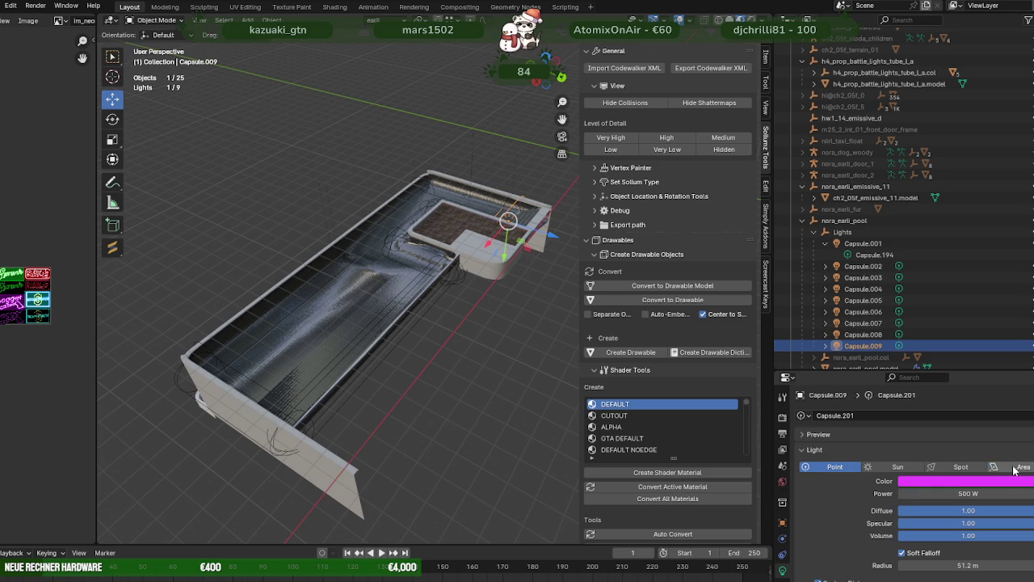
click(1015, 468)
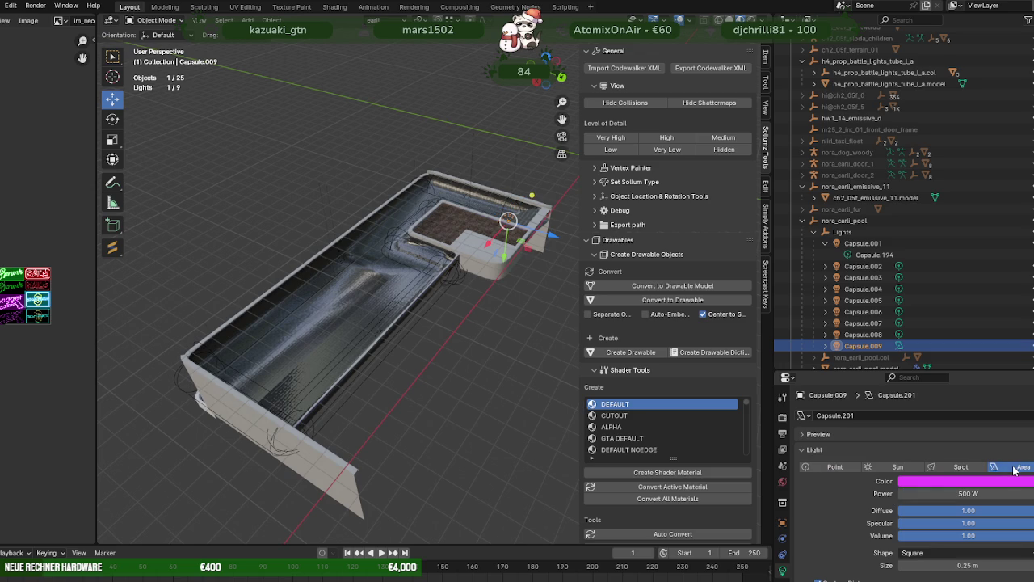
click(970, 468)
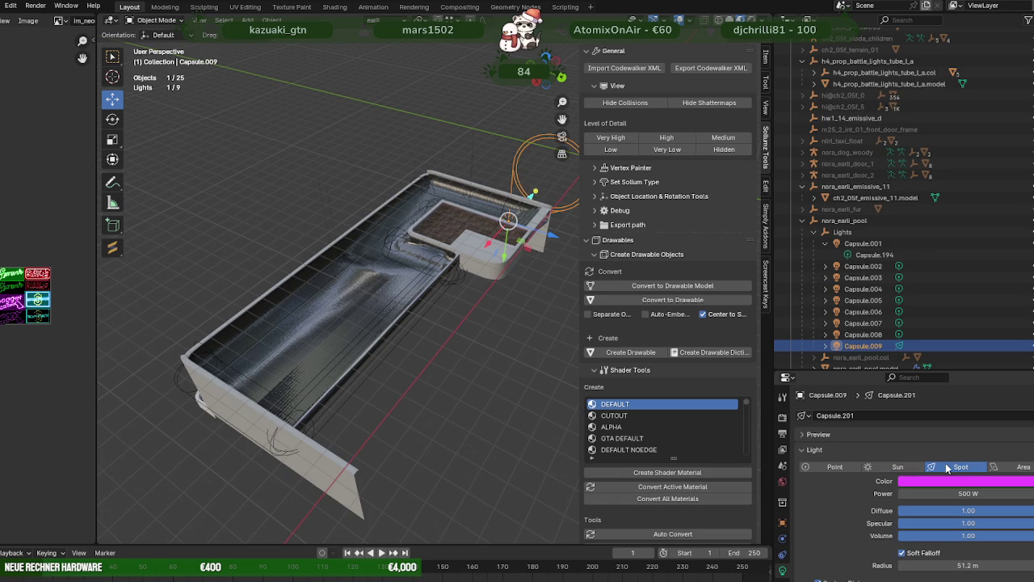
click(915, 466)
click(851, 467)
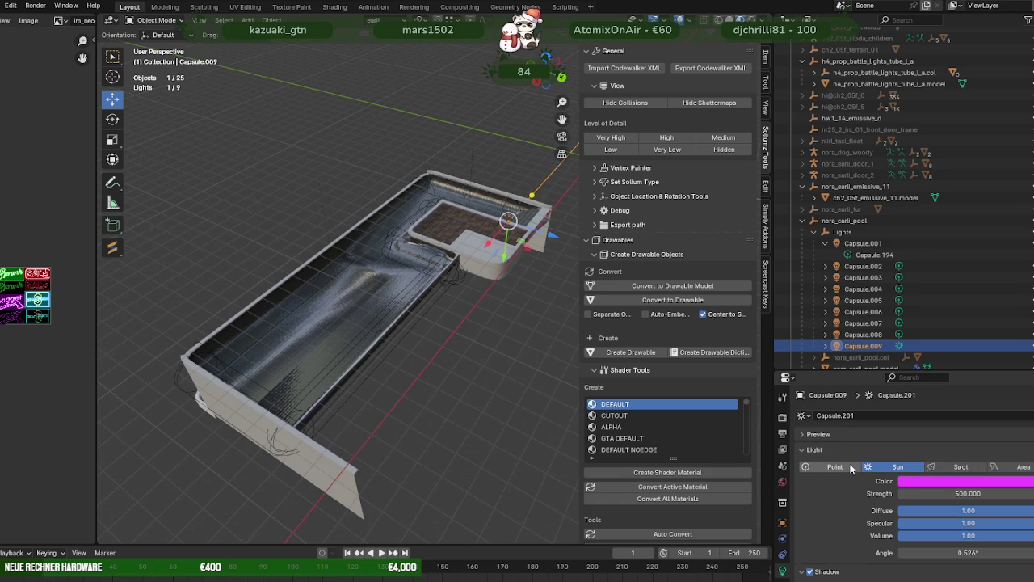
click(1017, 468)
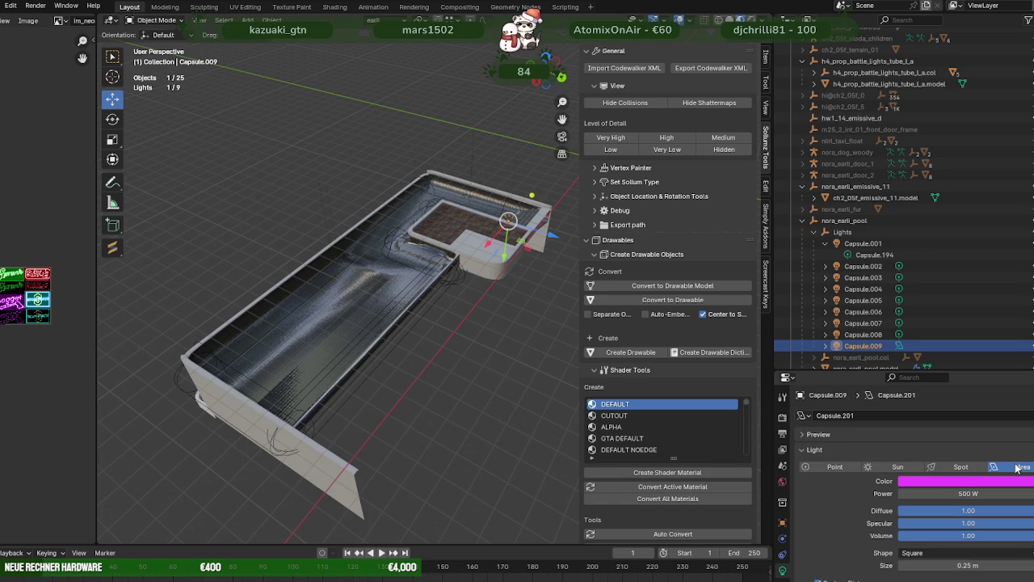
click(974, 468)
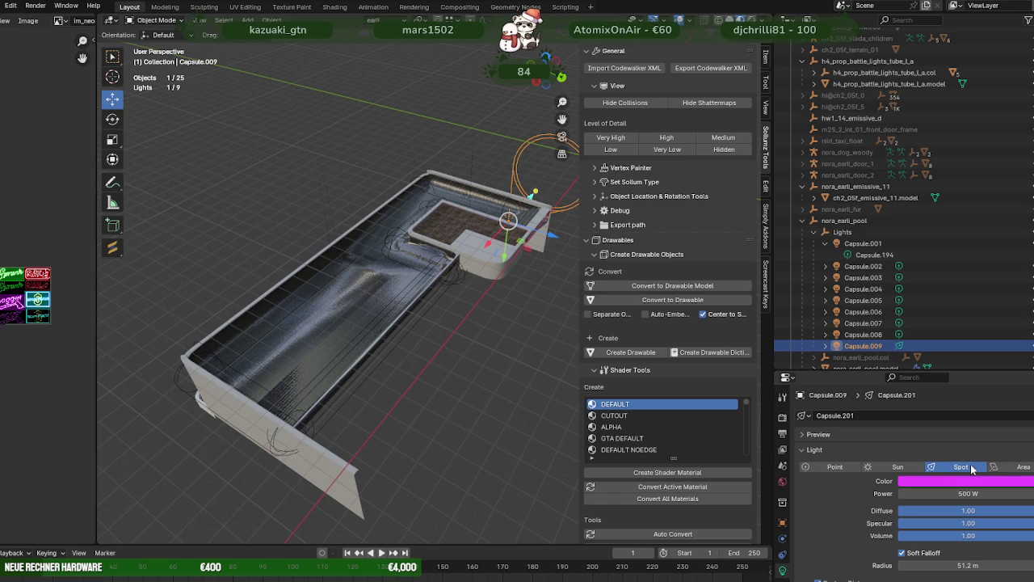
click(903, 467)
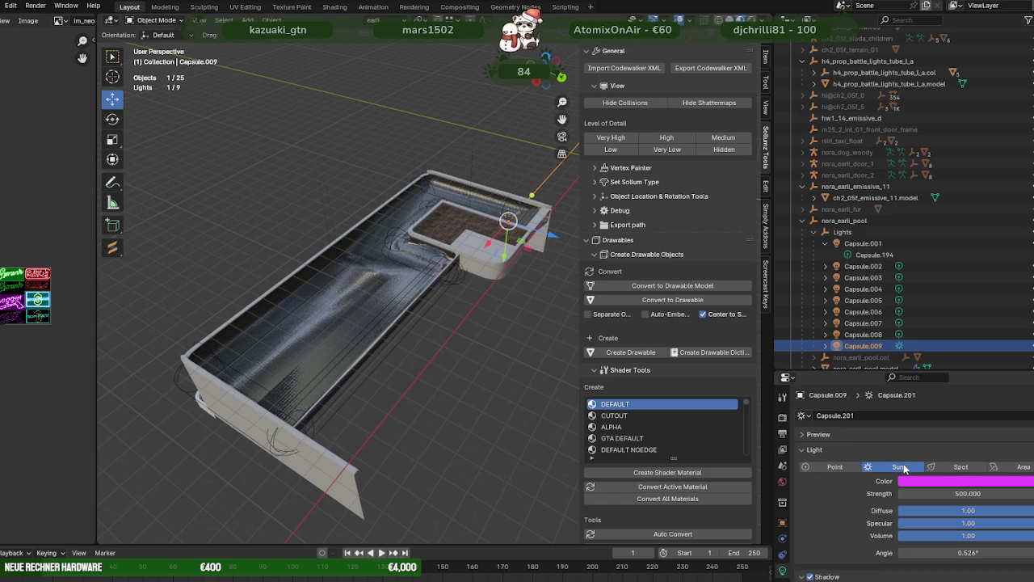
click(835, 468)
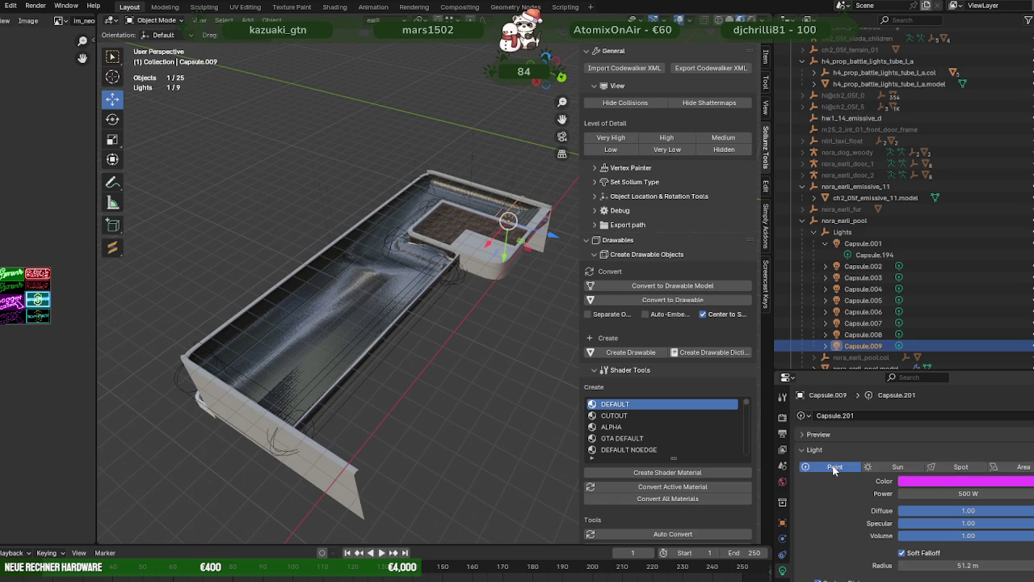
middle_drag(477, 309, 321, 352)
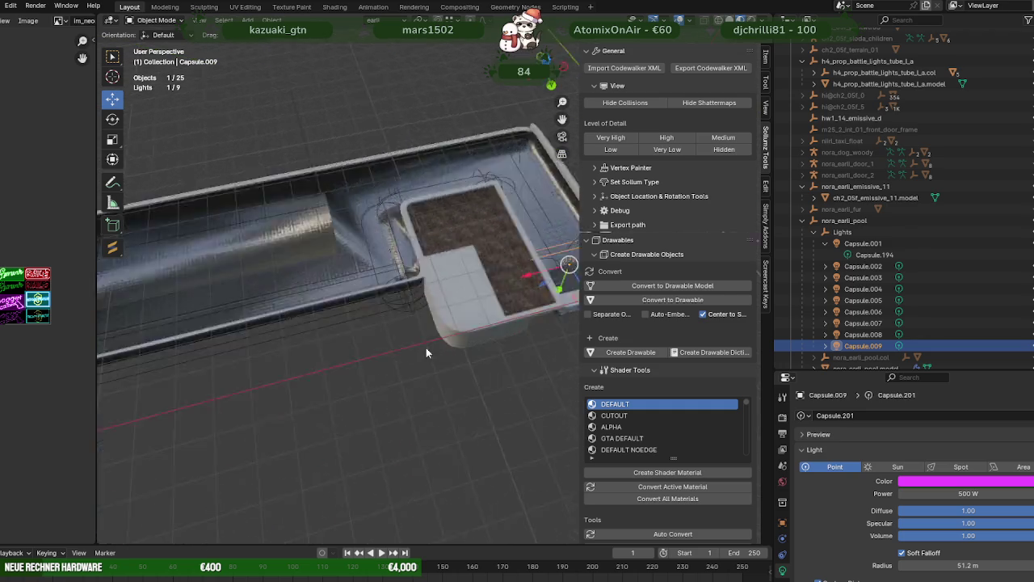
click(899, 467)
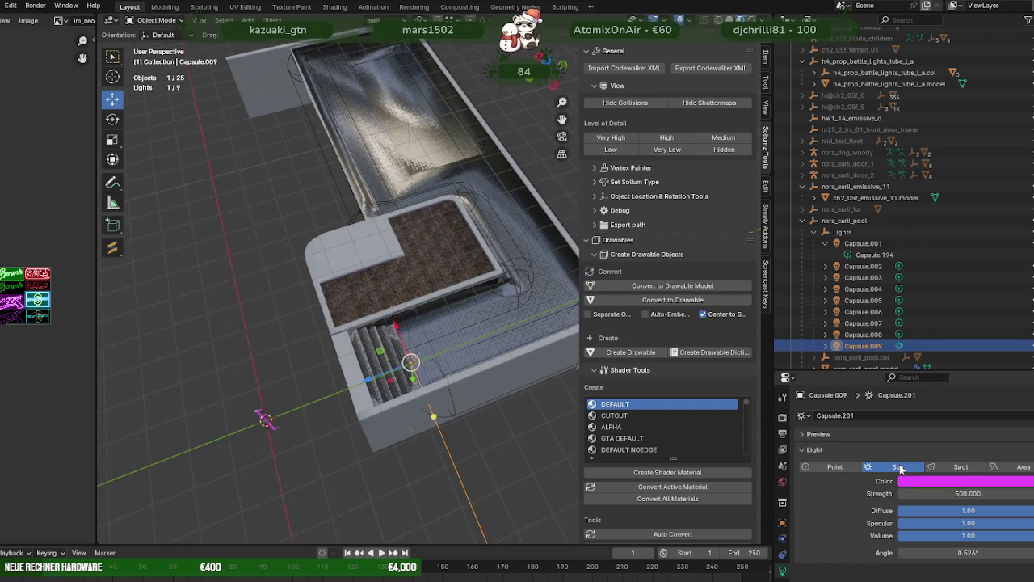
click(953, 469)
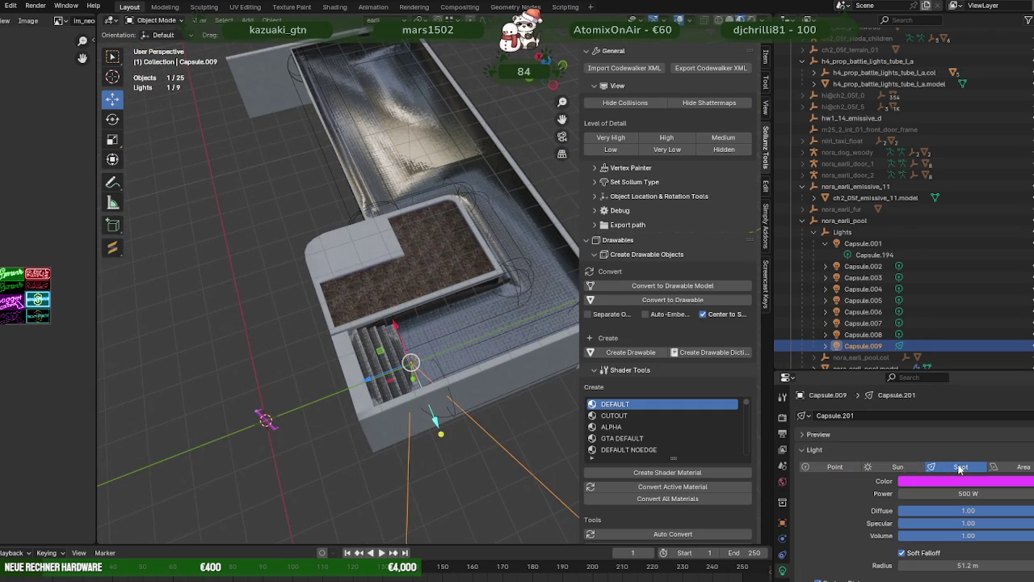
click(1017, 468)
click(834, 468)
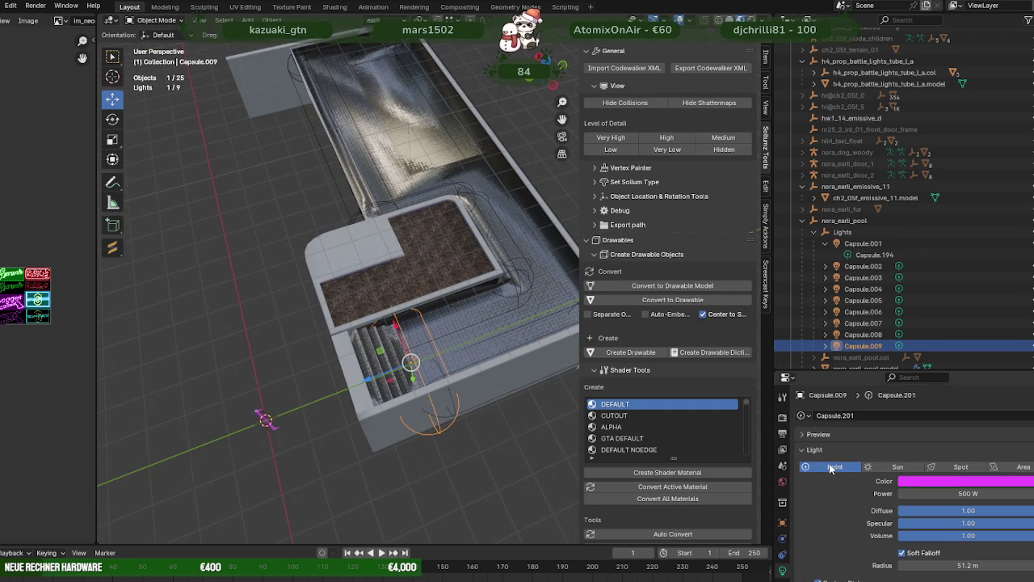
scroll(838, 469, down, 2)
scroll(838, 463, down, 3)
scroll(849, 452, down, 2)
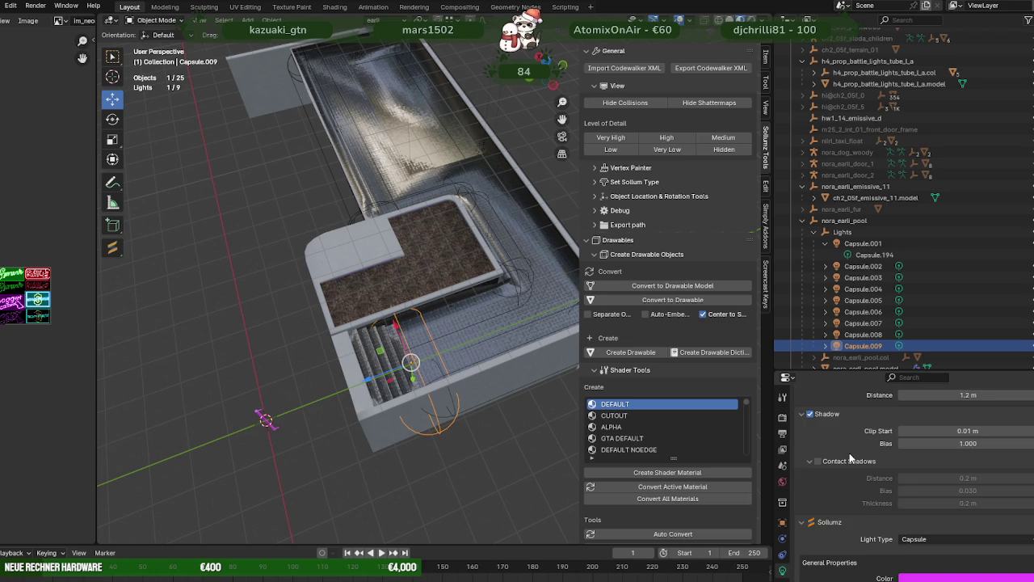
scroll(849, 453, down, 1)
scroll(849, 453, down, 2)
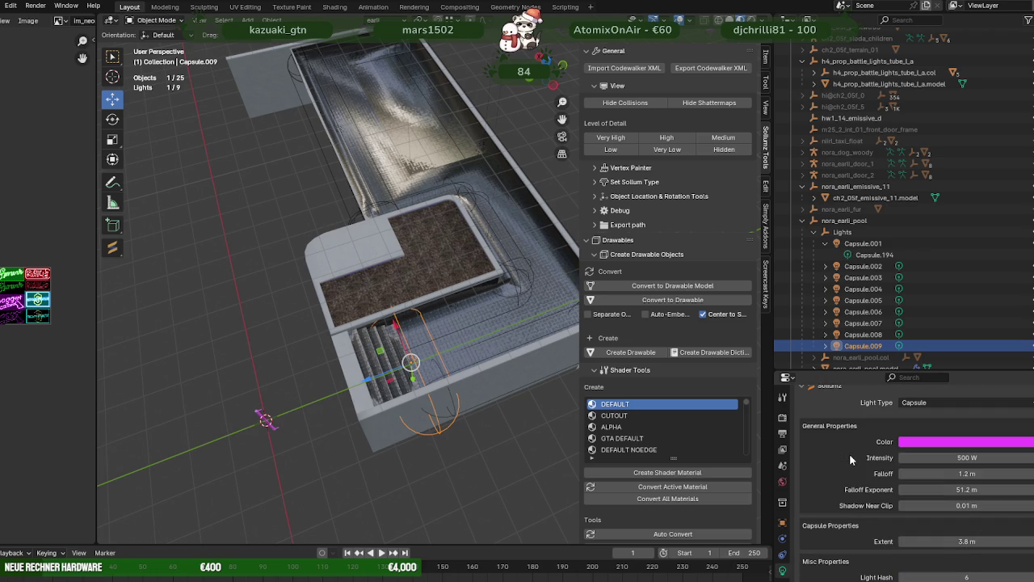
scroll(849, 453, down, 2)
scroll(850, 453, down, 2)
scroll(850, 453, down, 2)
scroll(851, 459, down, 3)
scroll(851, 459, down, 2)
scroll(851, 458, down, 3)
scroll(851, 459, down, 2)
scroll(851, 459, down, 3)
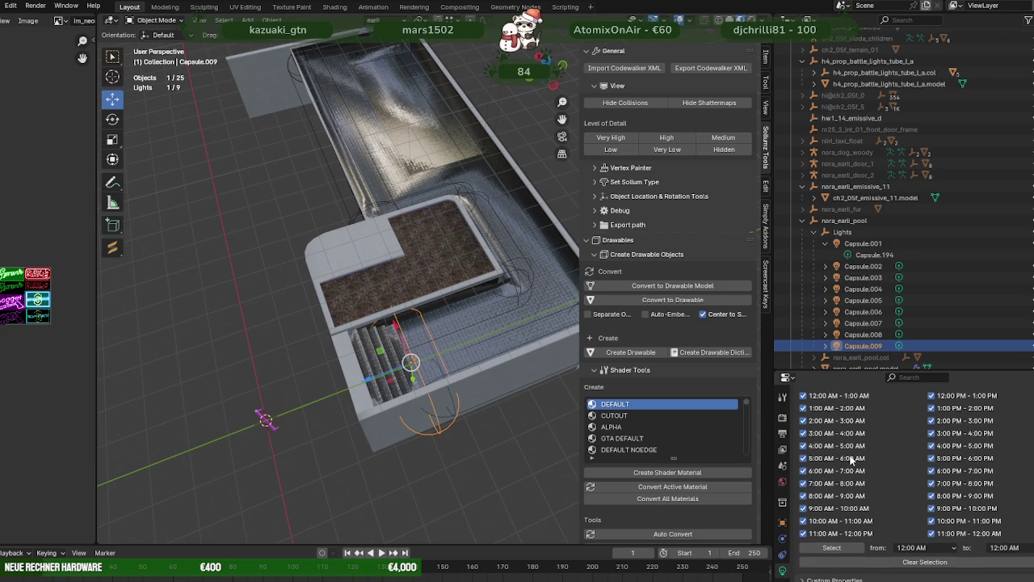
scroll(851, 459, down, 3)
scroll(851, 459, down, 3)
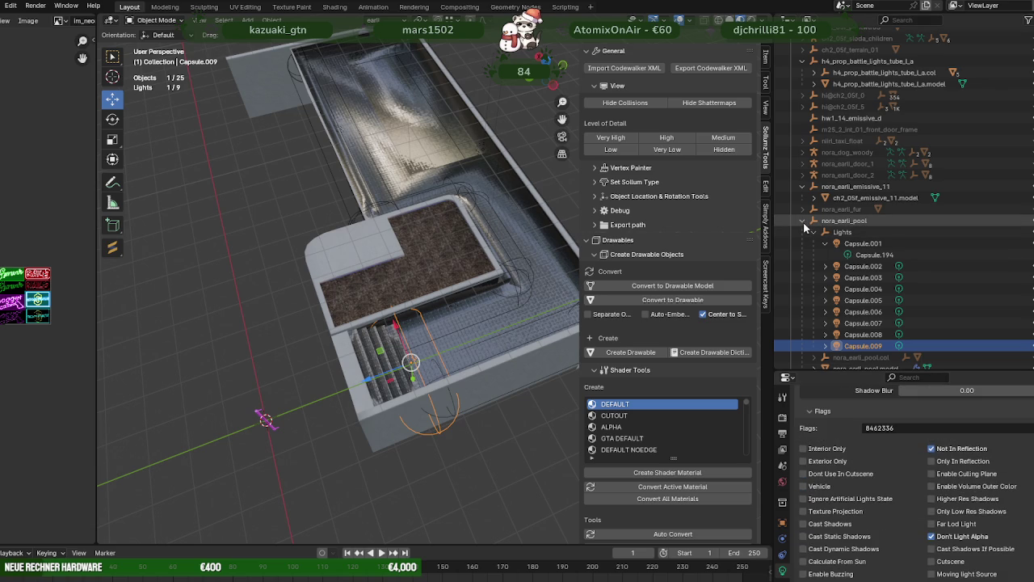
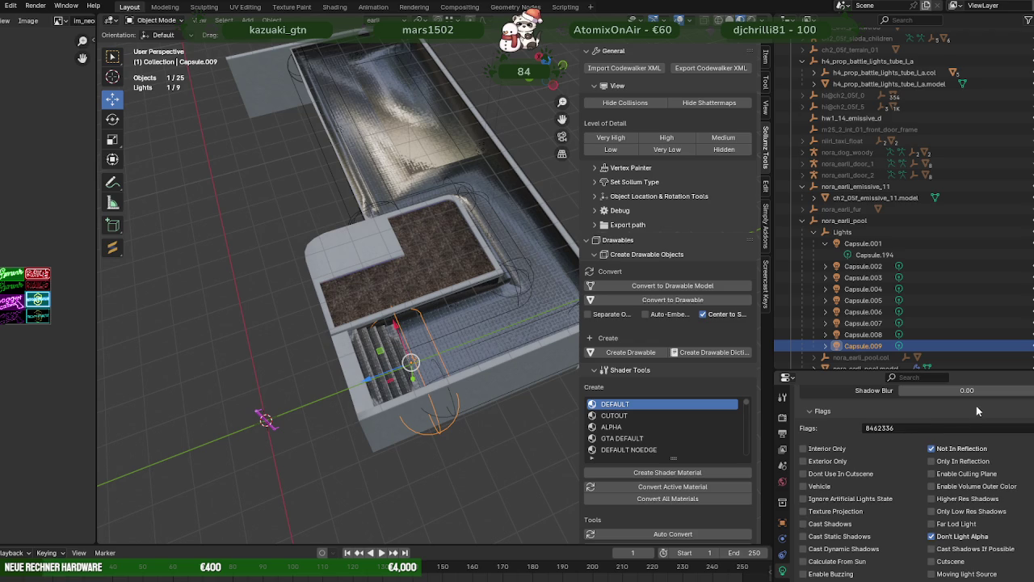
Step: Switch the Capsule.009 stair light to an Area light
scroll(954, 414, up, 2)
scroll(943, 418, up, 2)
scroll(1000, 441, up, 5)
scroll(1002, 436, up, 3)
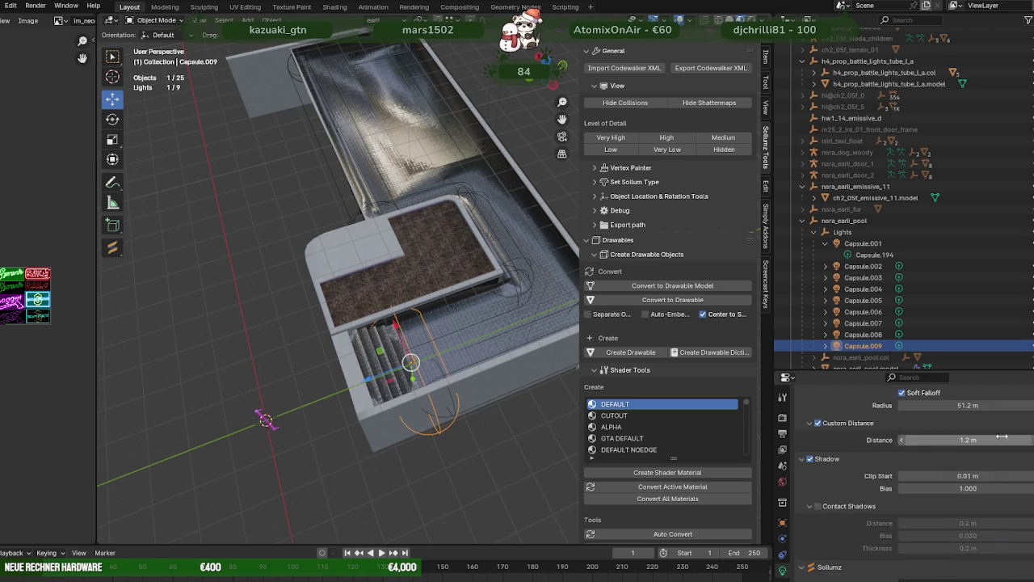
scroll(1003, 434, up, 3)
click(1019, 467)
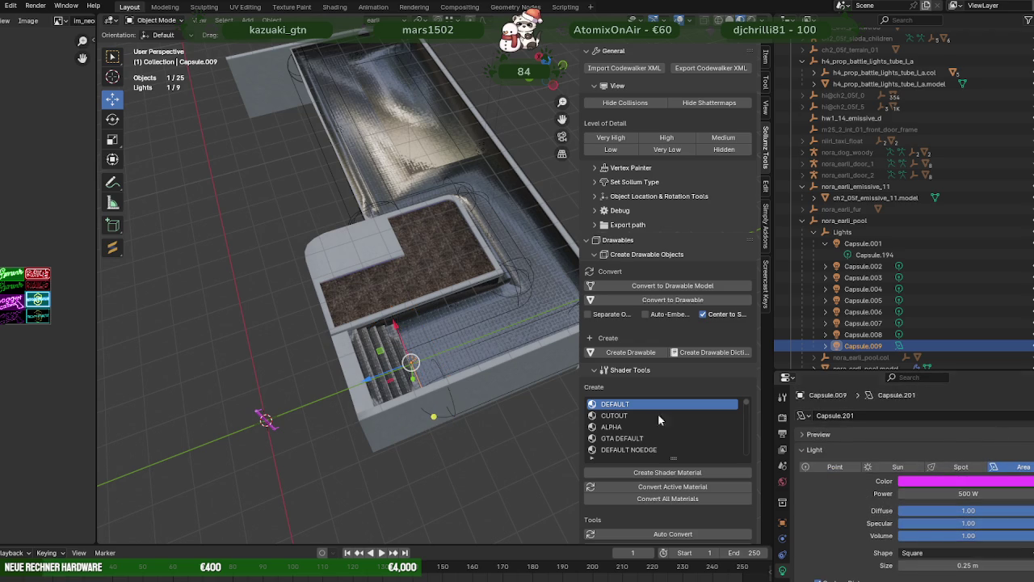
Step: Orbit around the planter and stairs and select the pool model
scroll(510, 360, up, 4)
scroll(510, 360, down, 1)
mouse_move(509, 360)
middle_down()
mouse_move(496, 343)
mouse_move(507, 253)
mouse_move(531, 204)
mouse_move(586, 233)
mouse_move(542, 246)
mouse_move(488, 312)
mouse_move(347, 323)
middle_up()
click(308, 311)
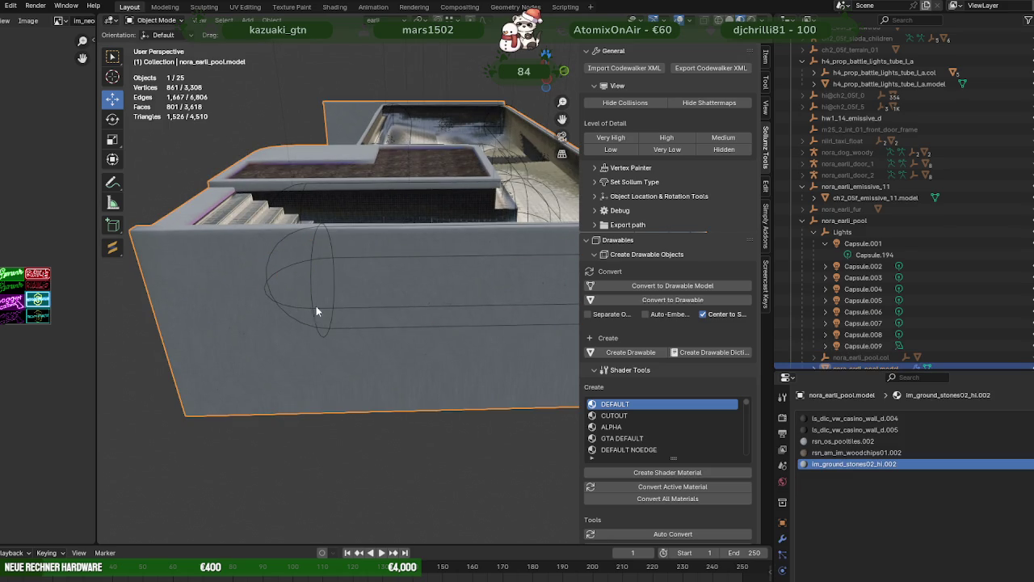
Step: Select the pink Capsule.001 light and review its Sollumz settings: magenta, 500 W, 51.2 m radius
click(854, 255)
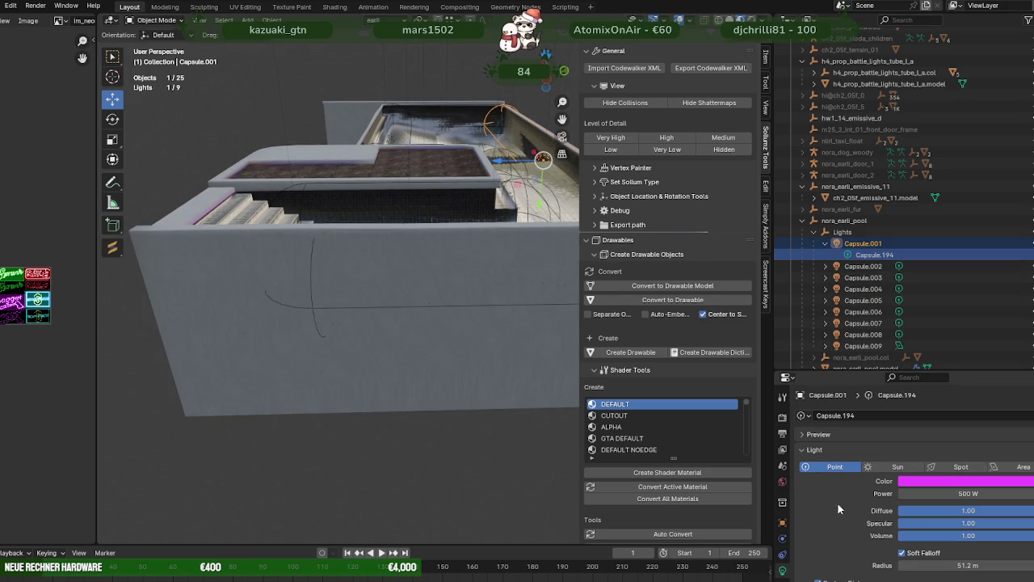
scroll(844, 511, down, 3)
scroll(851, 492, down, 3)
scroll(855, 506, down, 3)
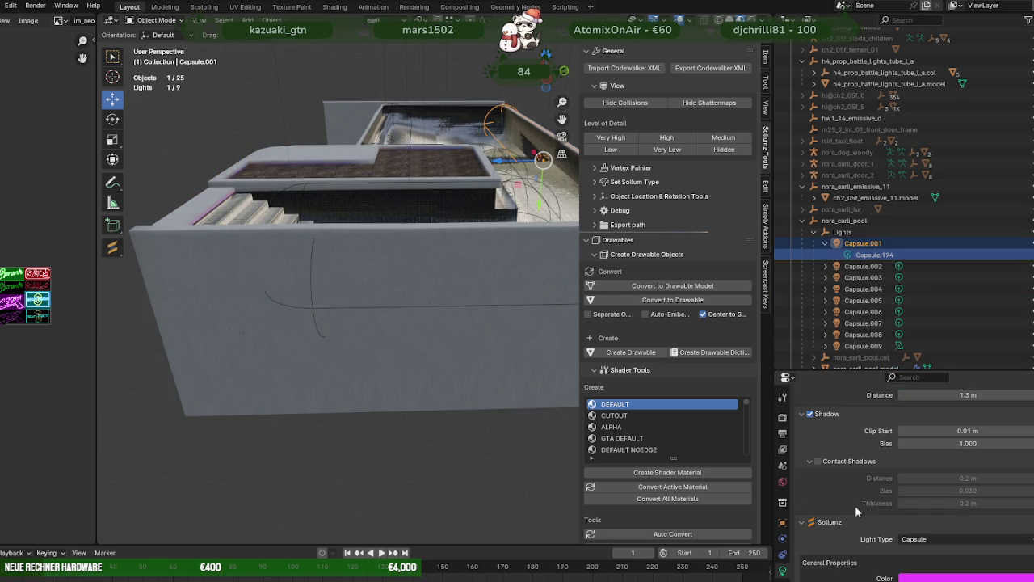
scroll(855, 506, down, 3)
scroll(856, 495, down, 2)
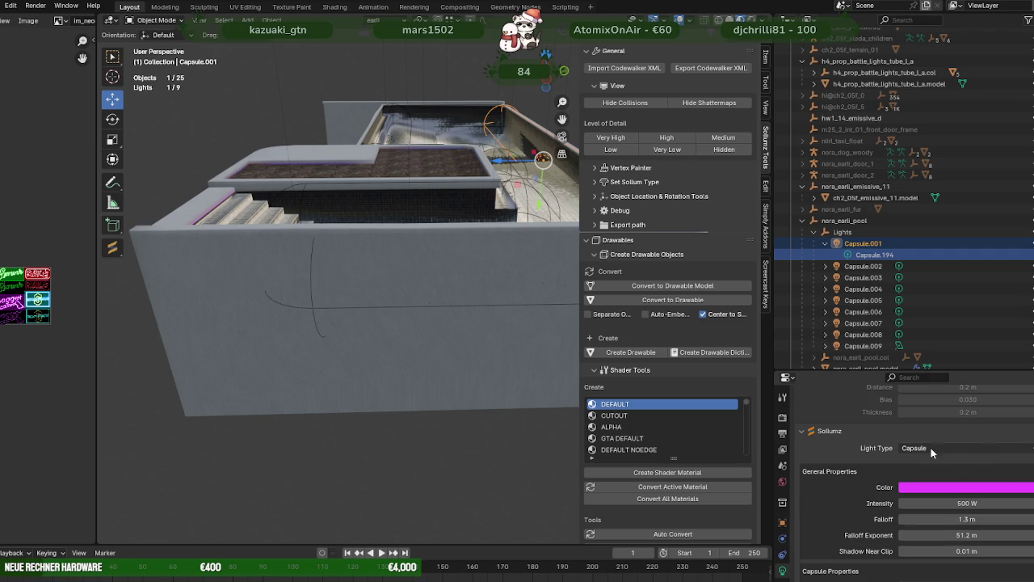
scroll(861, 501, down, 1)
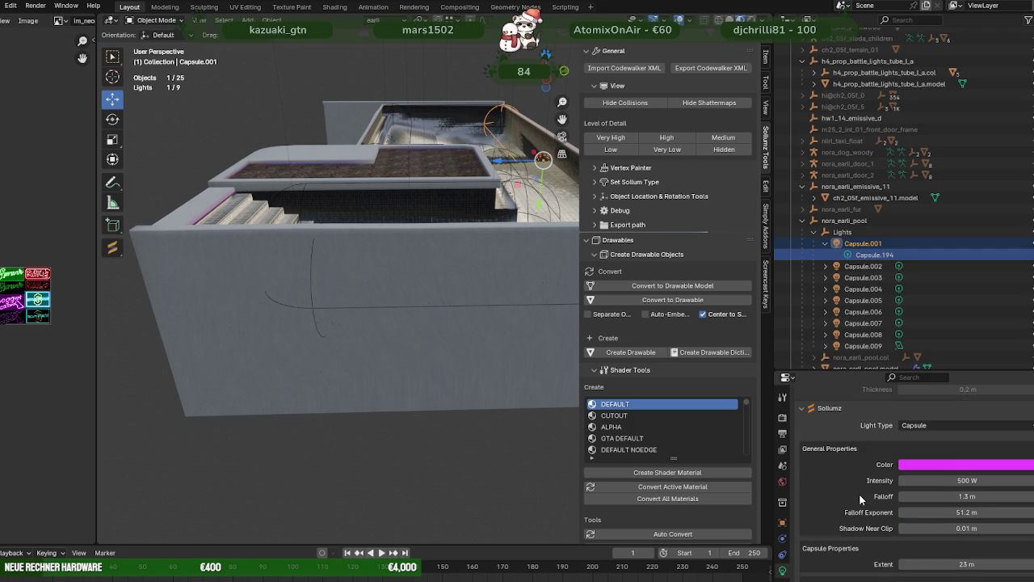
scroll(861, 501, down, 1)
scroll(860, 501, down, 2)
scroll(861, 500, down, 1)
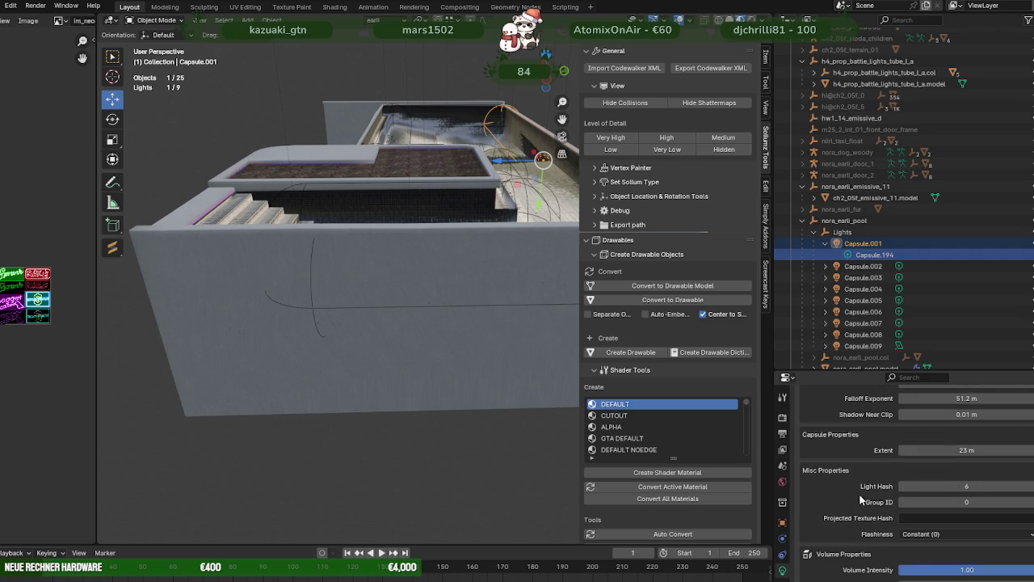
scroll(860, 499, down, 2)
scroll(861, 499, down, 1)
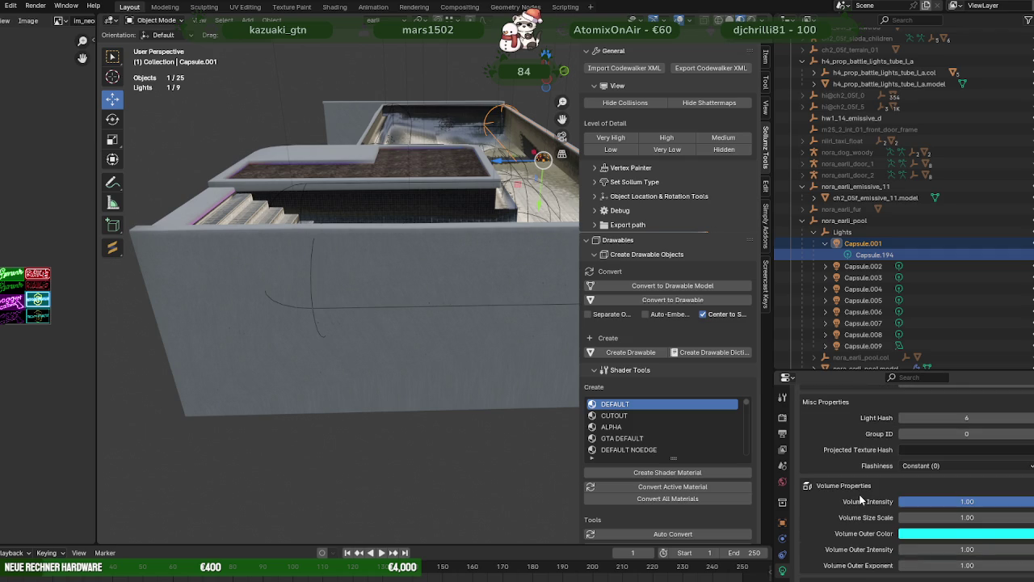
scroll(860, 499, down, 1)
scroll(860, 499, down, 1)
scroll(860, 499, down, 3)
scroll(860, 500, down, 2)
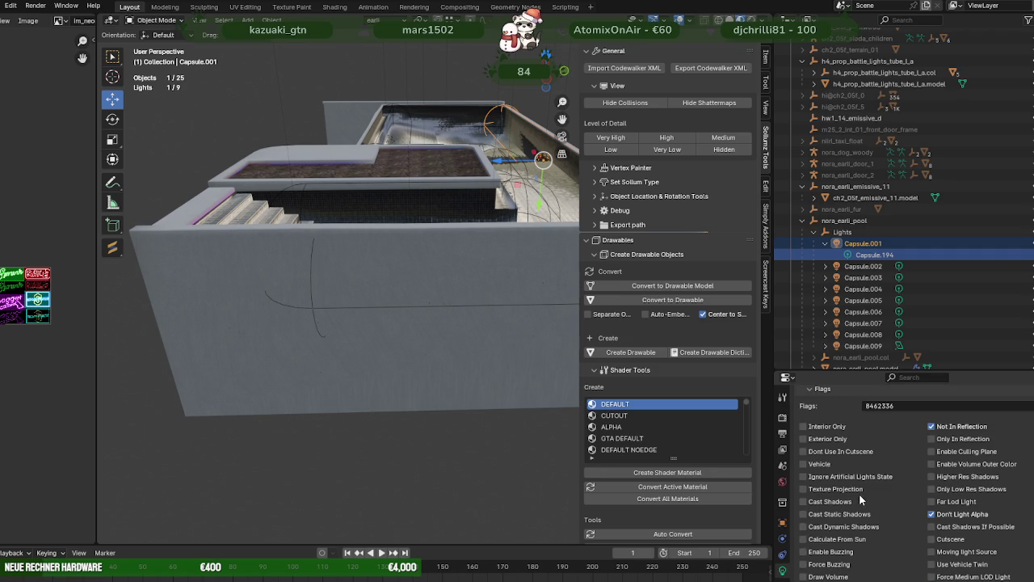
scroll(859, 493, down, 1)
scroll(859, 494, down, 1)
scroll(860, 496, down, 2)
scroll(861, 499, down, 1)
scroll(860, 499, down, 1)
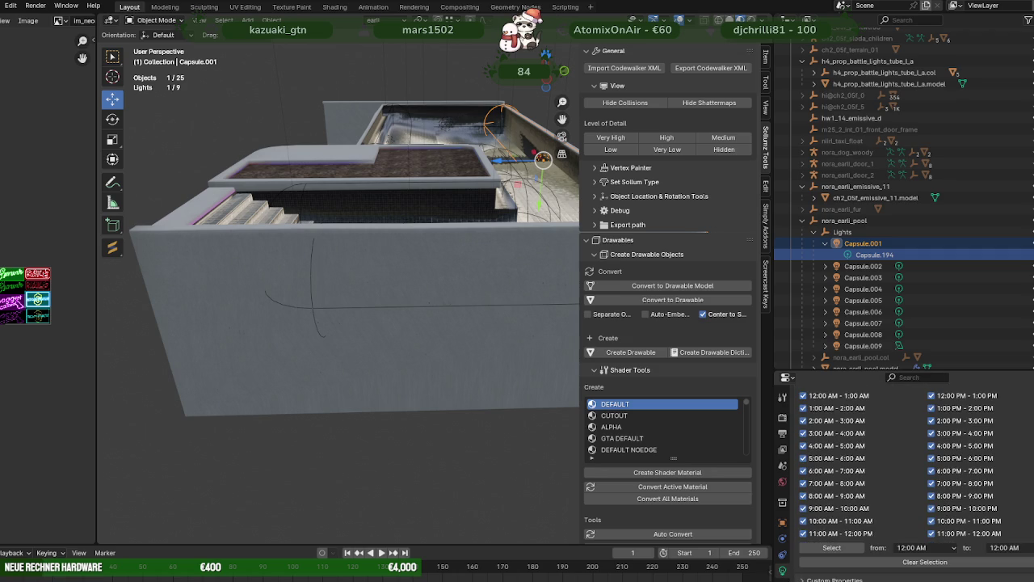
scroll(878, 501, down, 1)
scroll(884, 507, up, 2)
scroll(883, 507, up, 2)
scroll(884, 507, up, 2)
scroll(884, 509, up, 1)
scroll(885, 512, up, 3)
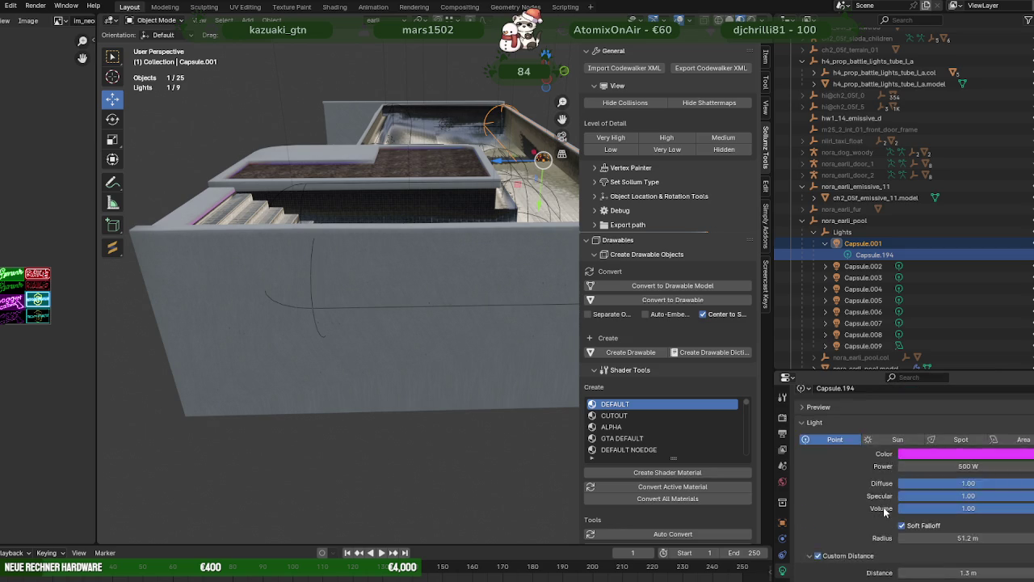
scroll(885, 511, up, 1)
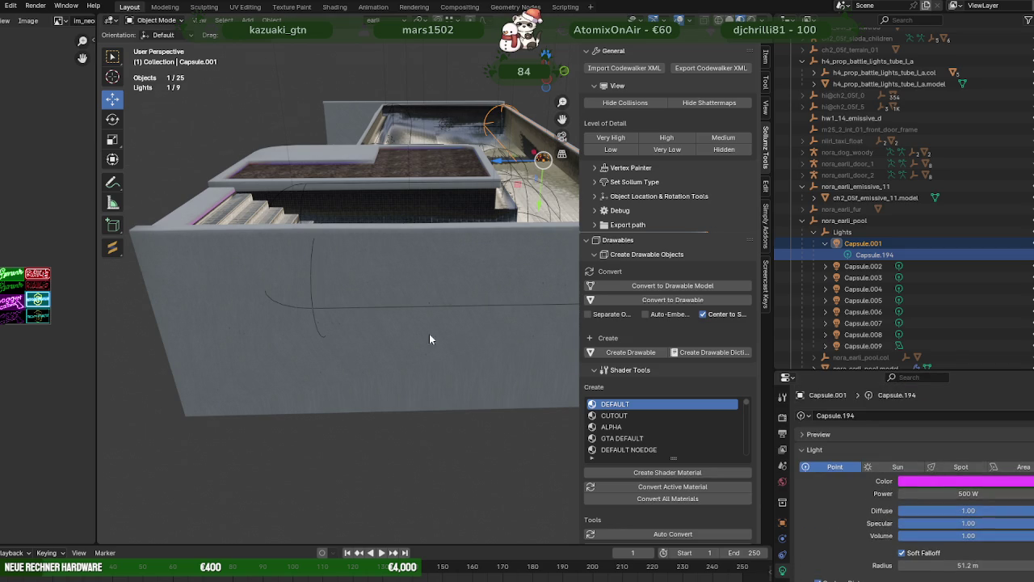
scroll(453, 348, down, 5)
mouse_move(477, 360)
middle_down()
mouse_move(507, 405)
mouse_move(477, 408)
mouse_move(407, 382)
middle_up()
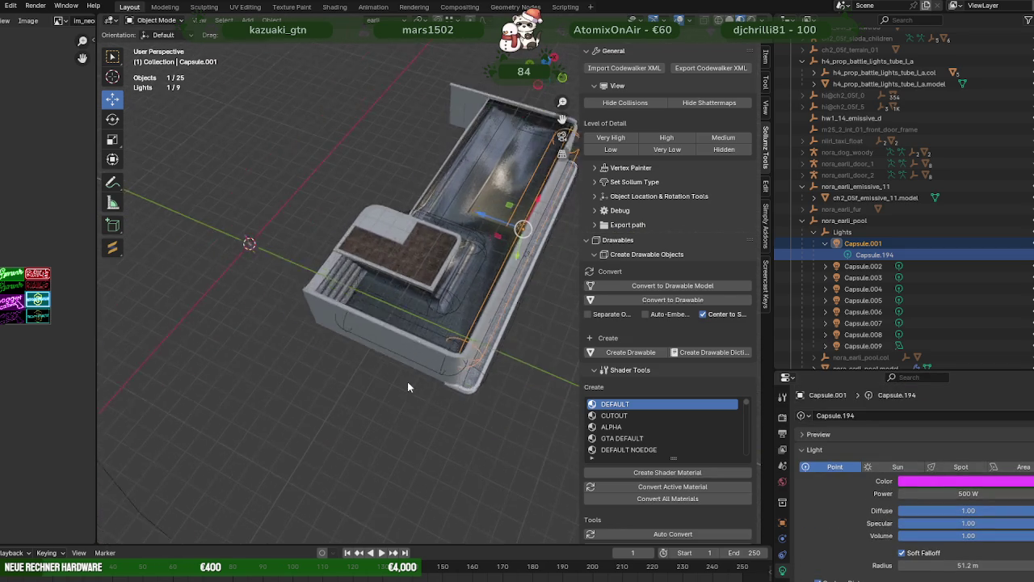
Step: Select and frame the Capsule.009 stair light, set it back to Point, and duplicate it
scroll(407, 381, up, 2)
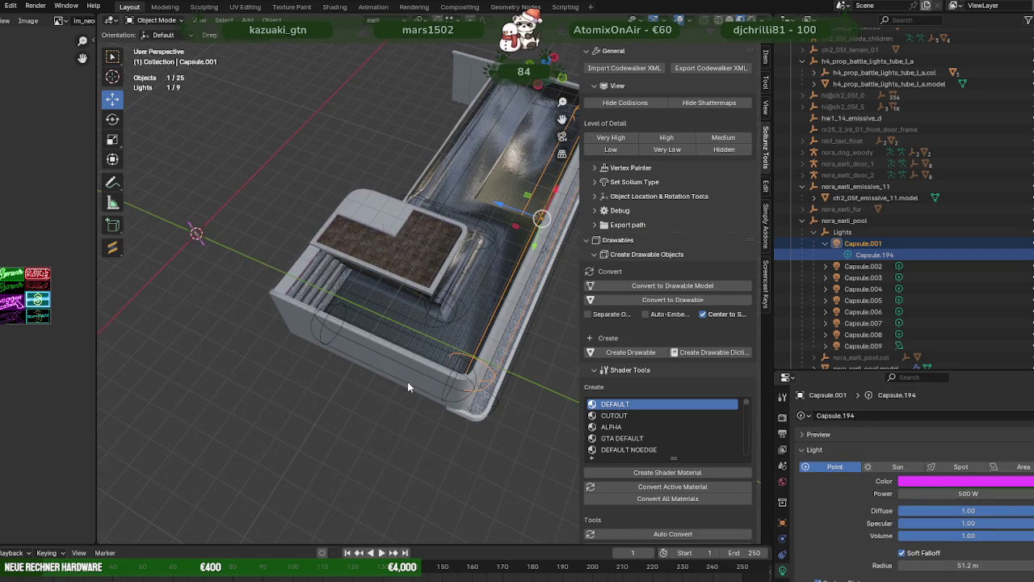
click(335, 293)
click(335, 293)
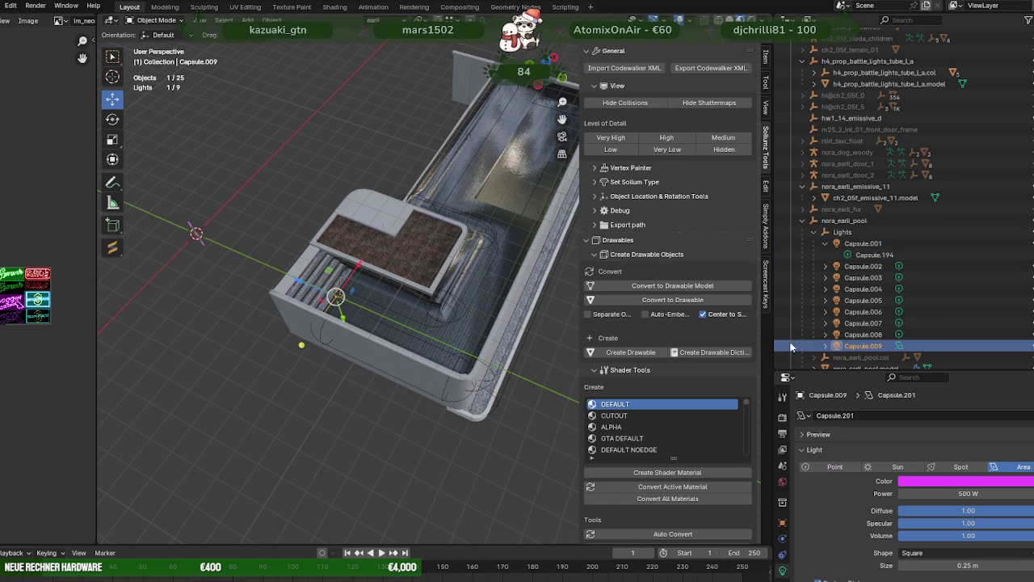
key(KP_Decimal)
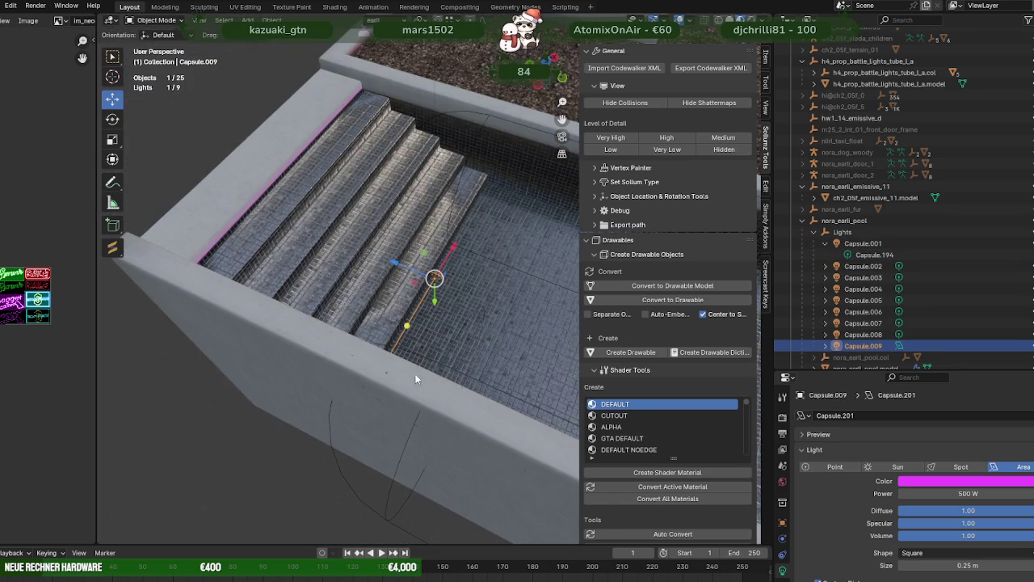
mouse_move(330, 360)
middle_down()
mouse_move(195, 279)
mouse_move(313, 334)
mouse_move(297, 285)
mouse_move(279, 292)
mouse_move(309, 329)
middle_up()
click(824, 469)
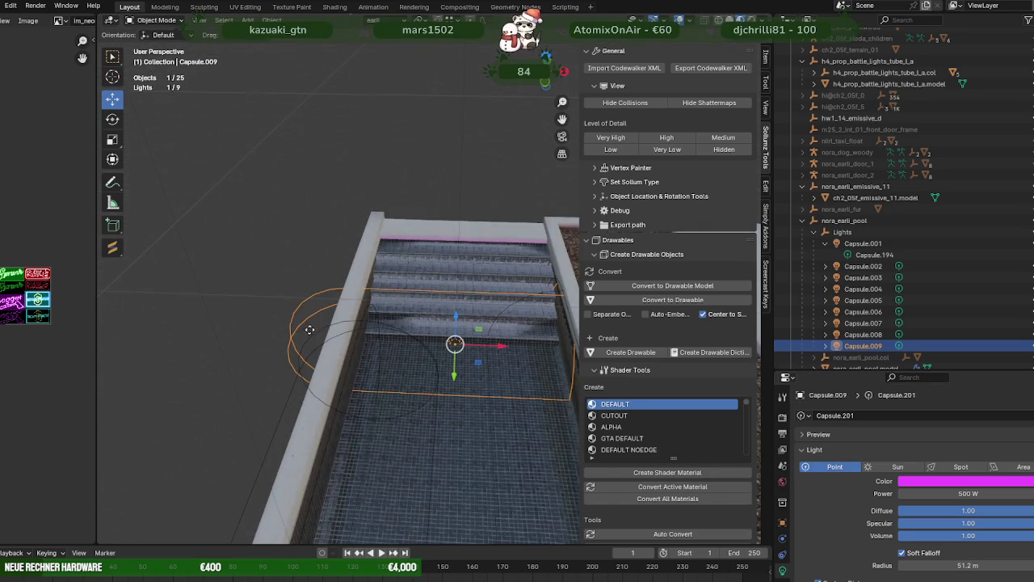
mouse_move(449, 253)
middle_down()
mouse_move(492, 235)
mouse_move(490, 333)
middle_up()
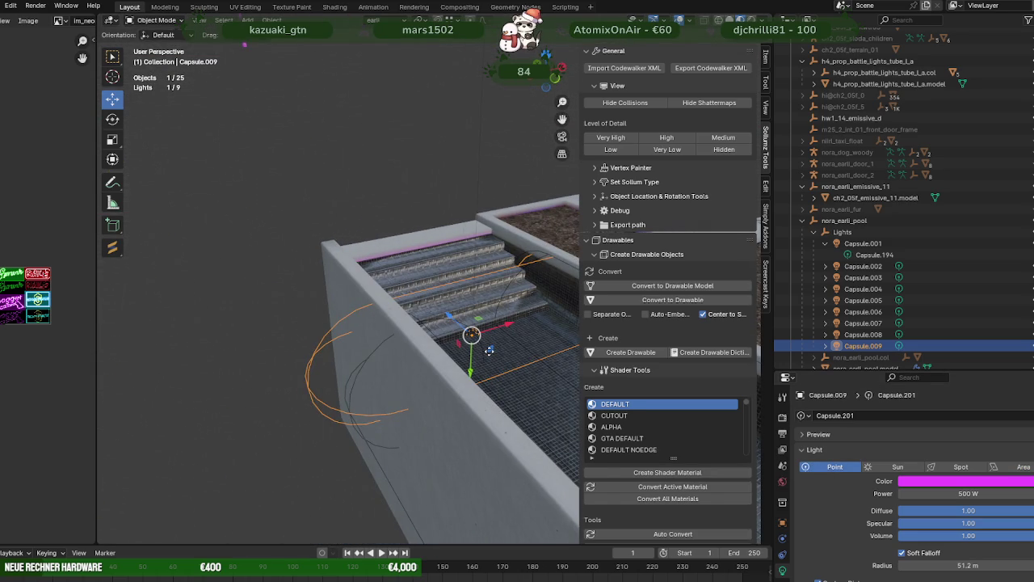
key(shift+d)
Step: Move the duplicate Capsule.010 to a new spot on the pool steps
right_click(480, 364)
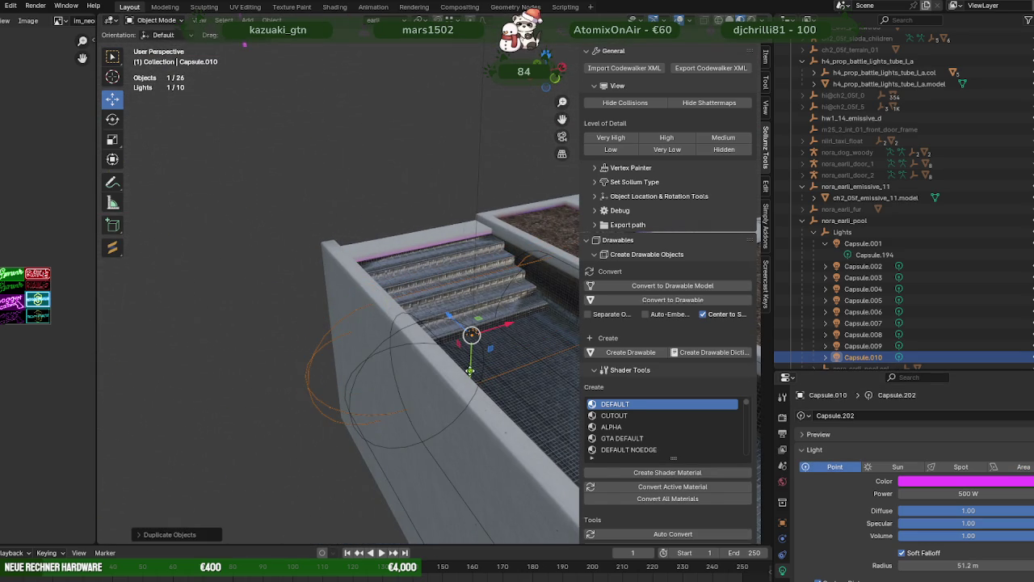
mouse_move(478, 357)
middle_down()
mouse_move(464, 323)
mouse_move(445, 396)
middle_up()
drag(459, 392, 460, 370)
mouse_move(460, 370)
middle_down()
mouse_move(381, 319)
mouse_move(428, 285)
middle_up()
drag(445, 276, 414, 276)
scroll(413, 277, up, 3)
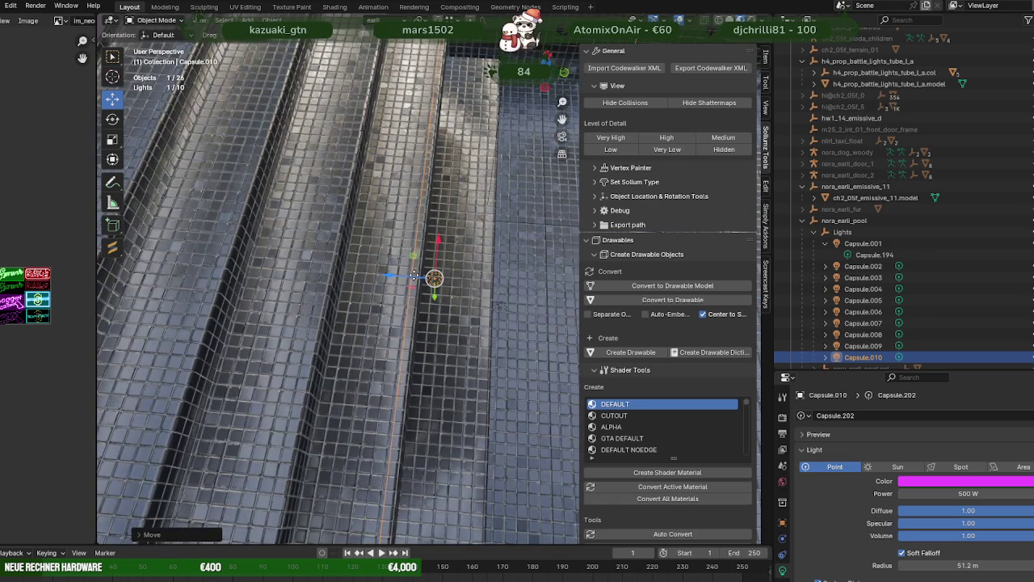
middle_drag(327, 273, 409, 317)
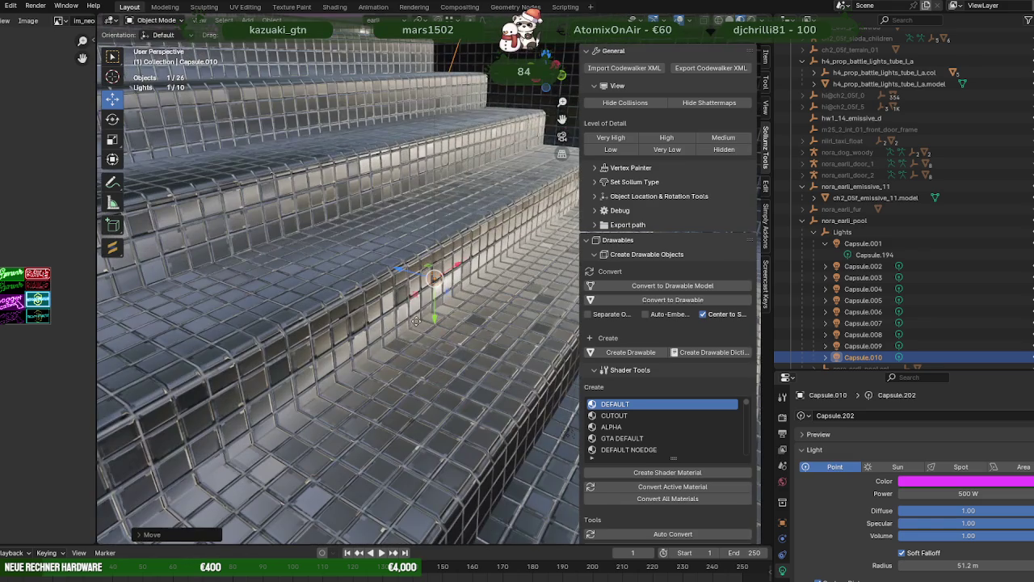
mouse_move(434, 320)
mouse_down()
mouse_move(430, 373)
mouse_move(389, 315)
mouse_up()
key(z)
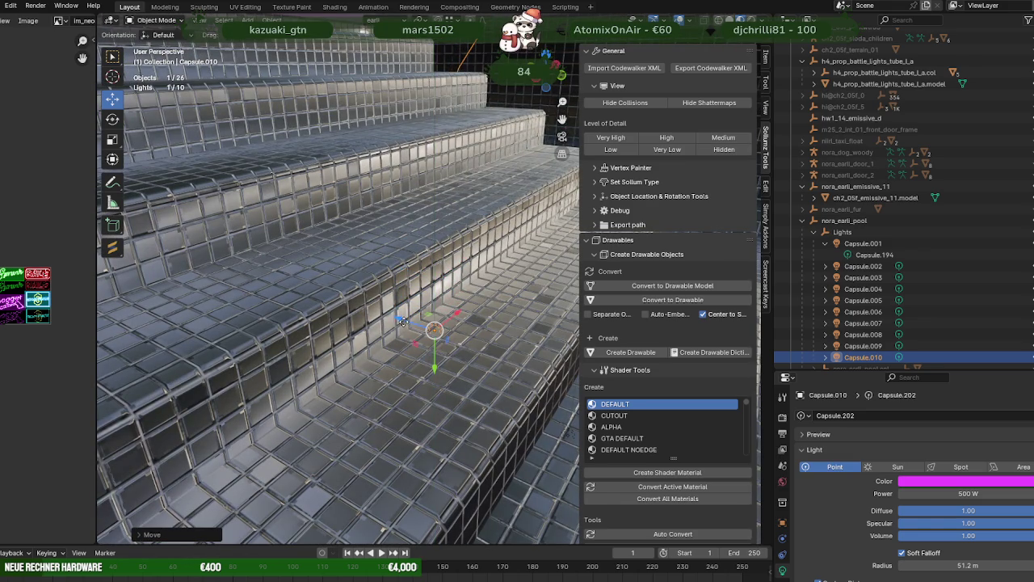
click(389, 315)
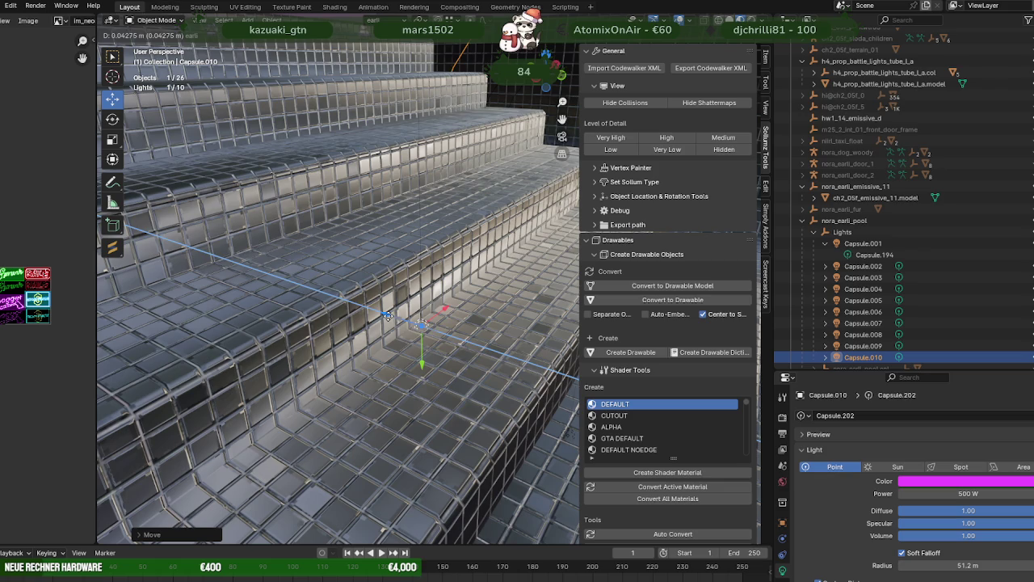
Step: Colour Capsule.010 blue and duplicate it as Capsule.011
click(940, 486)
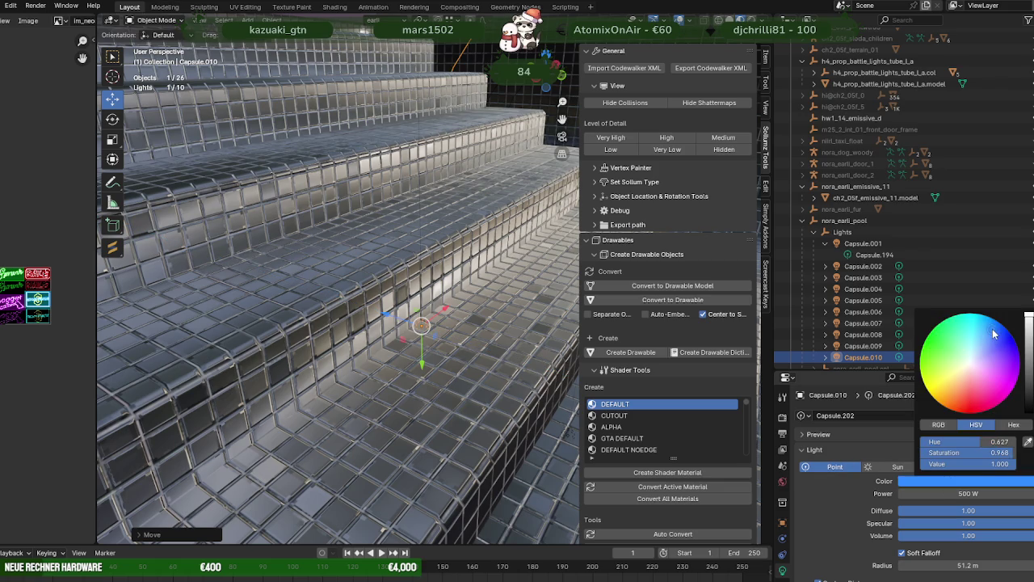
middle_drag(437, 319, 409, 315)
key(shift+d)
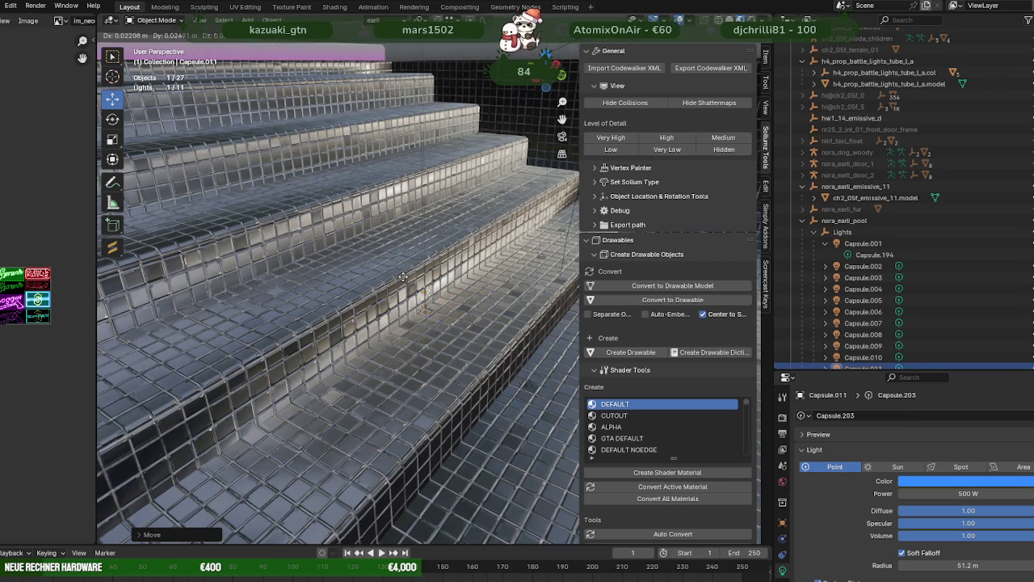
Step: Move the Capsule.011 copy along Y and Z onto the stairs
key(g)
key(y)
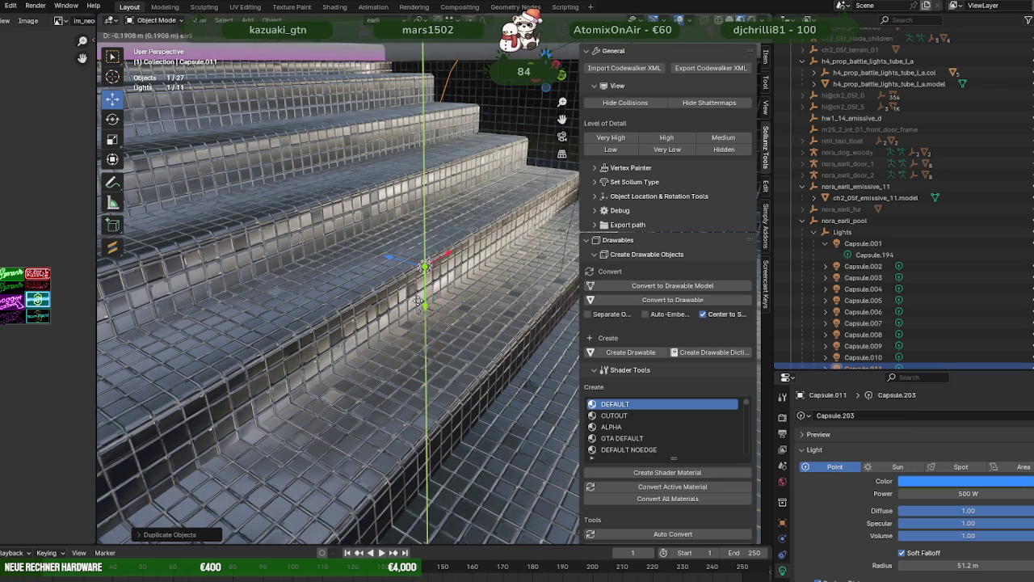
key(z)
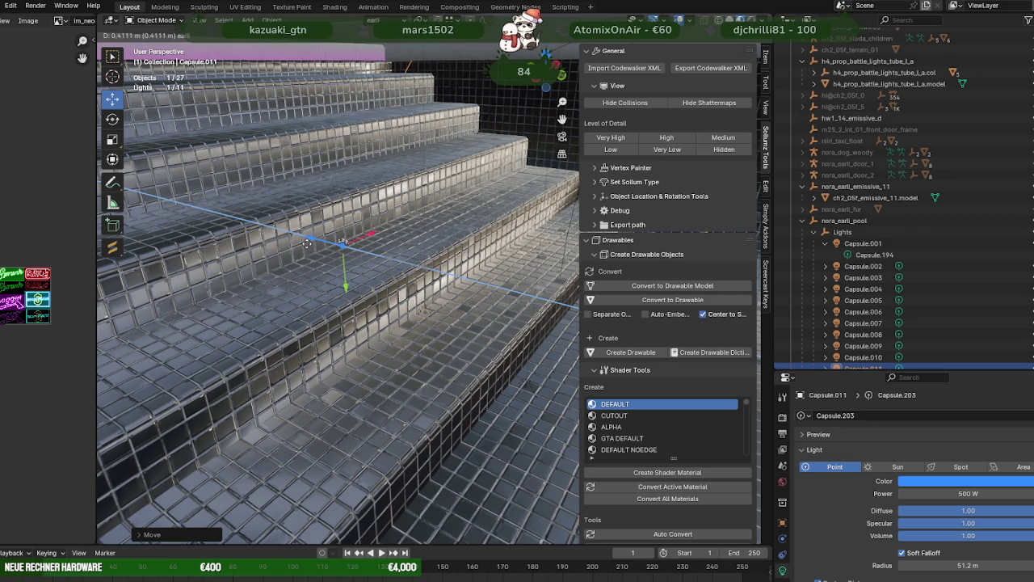
click(310, 243)
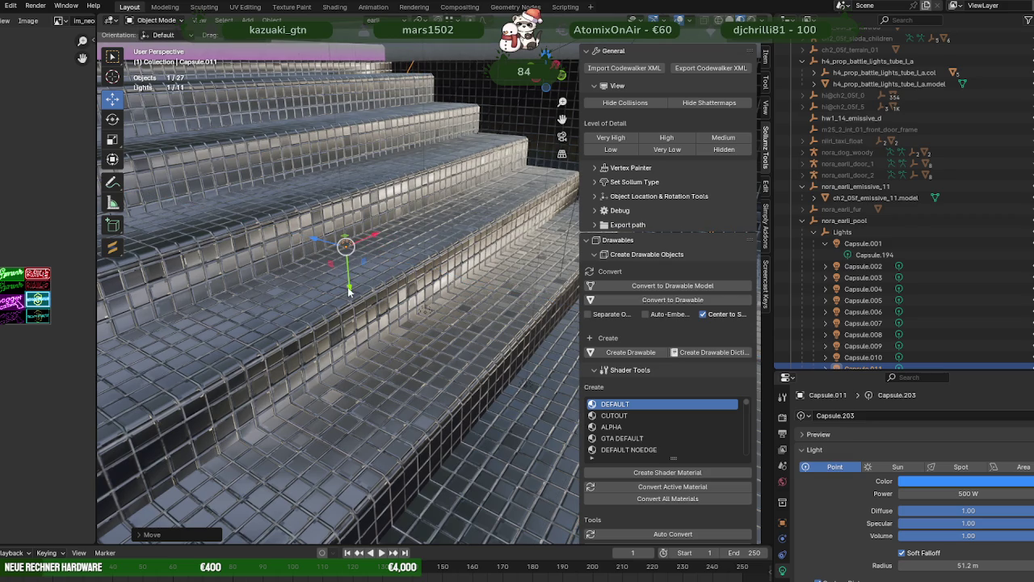
drag(349, 292, 348, 284)
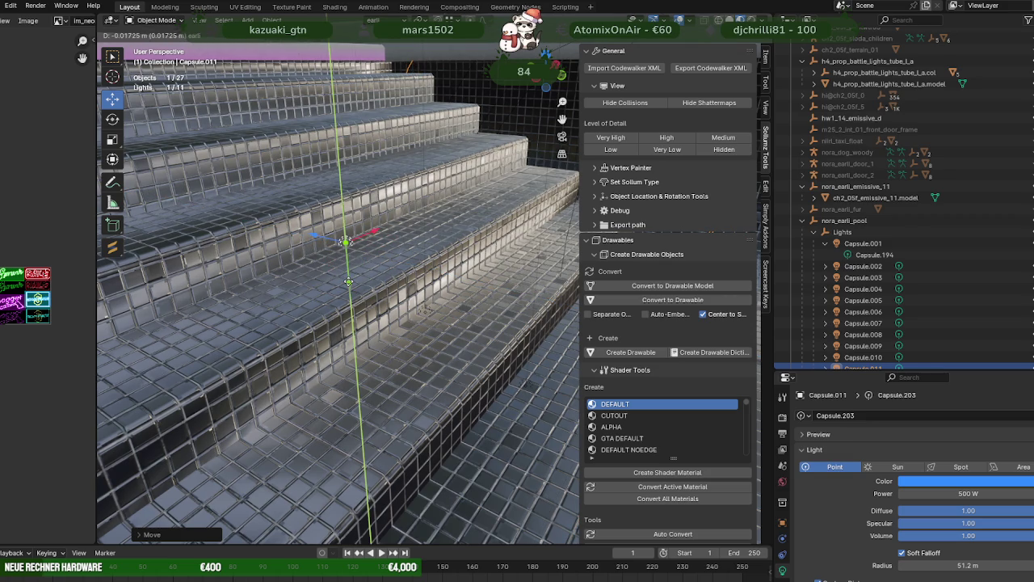
drag(348, 281, 348, 281)
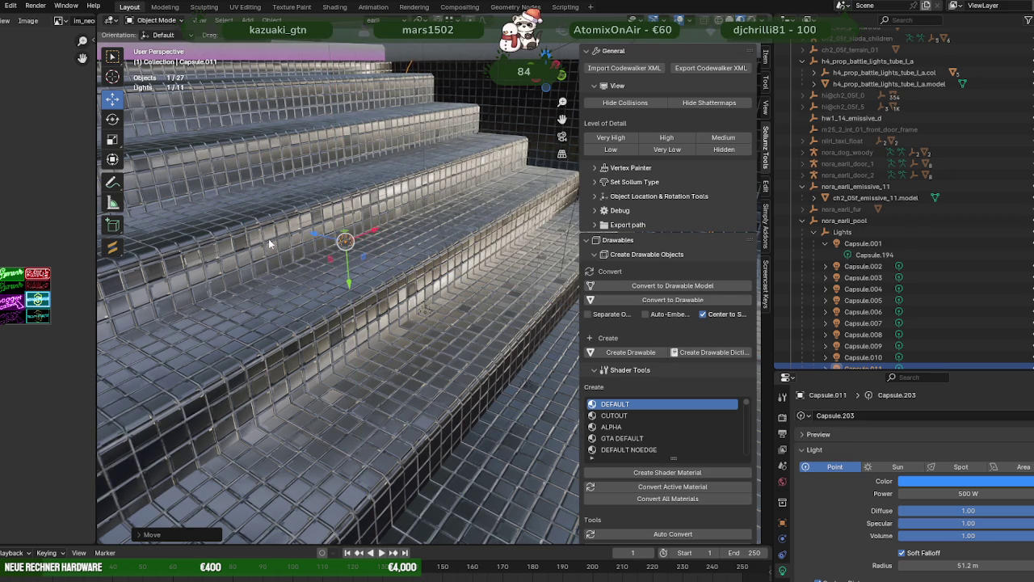
Step: Duplicate the light as Capsule.012 and shift it down and along Y toward the step edge
key(shift+d)
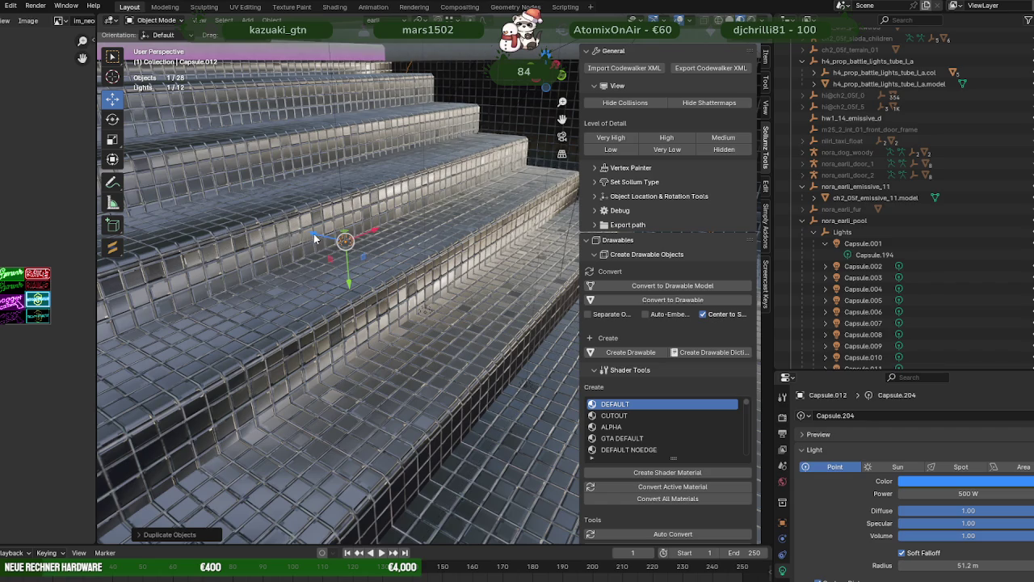
key(z)
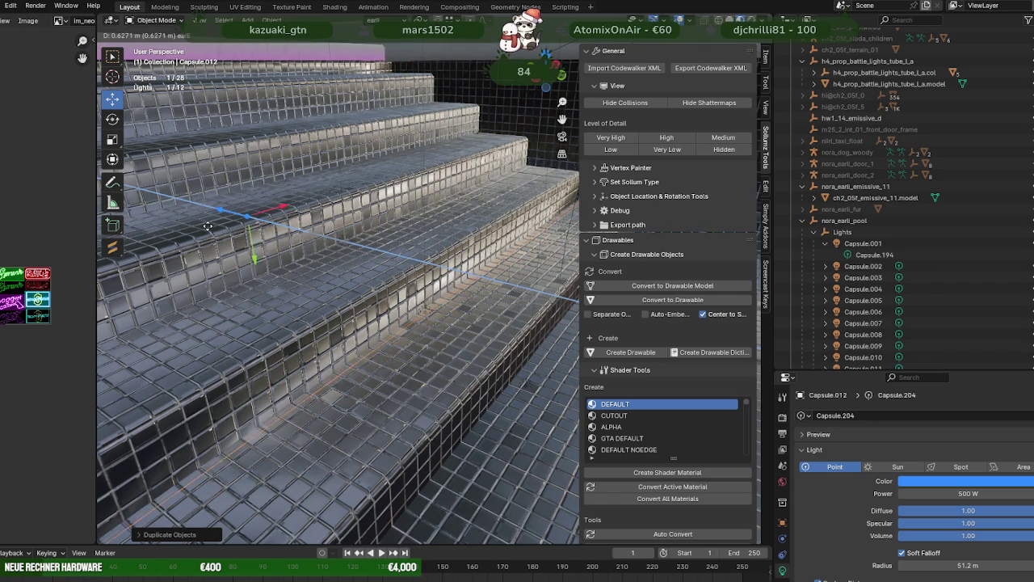
click(252, 261)
key(g)
key(y)
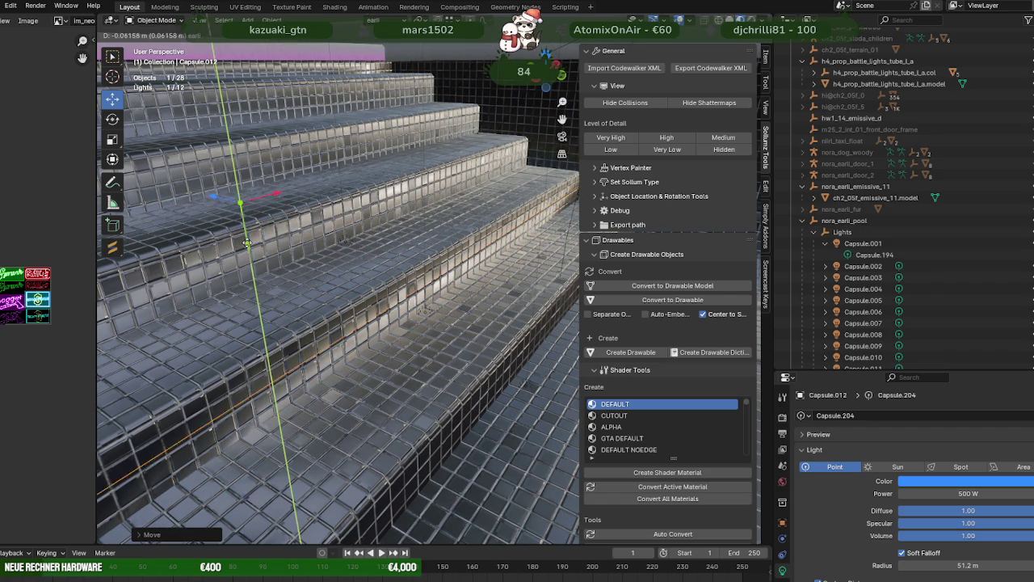
click(217, 212)
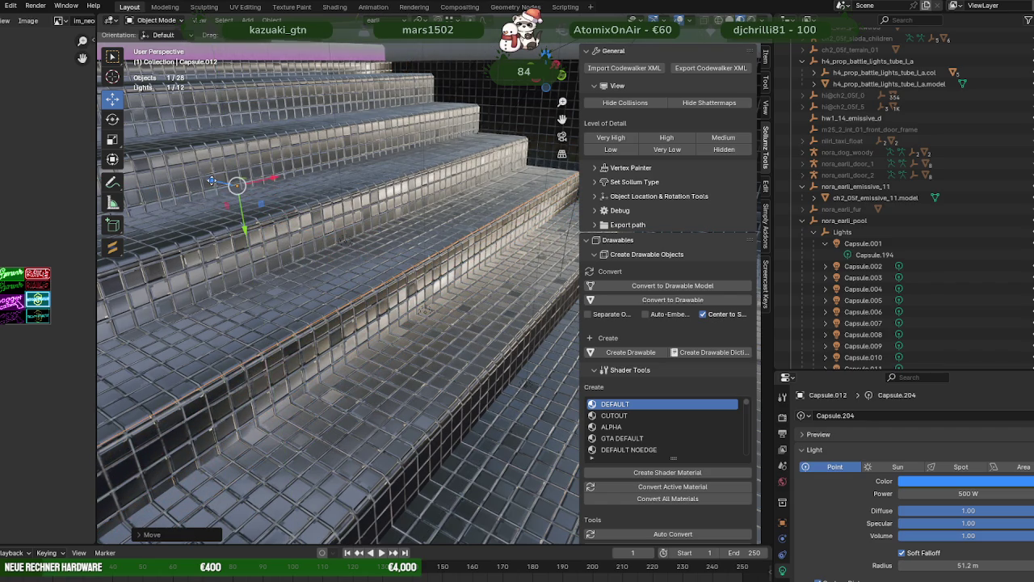
drag(212, 184, 262, 235)
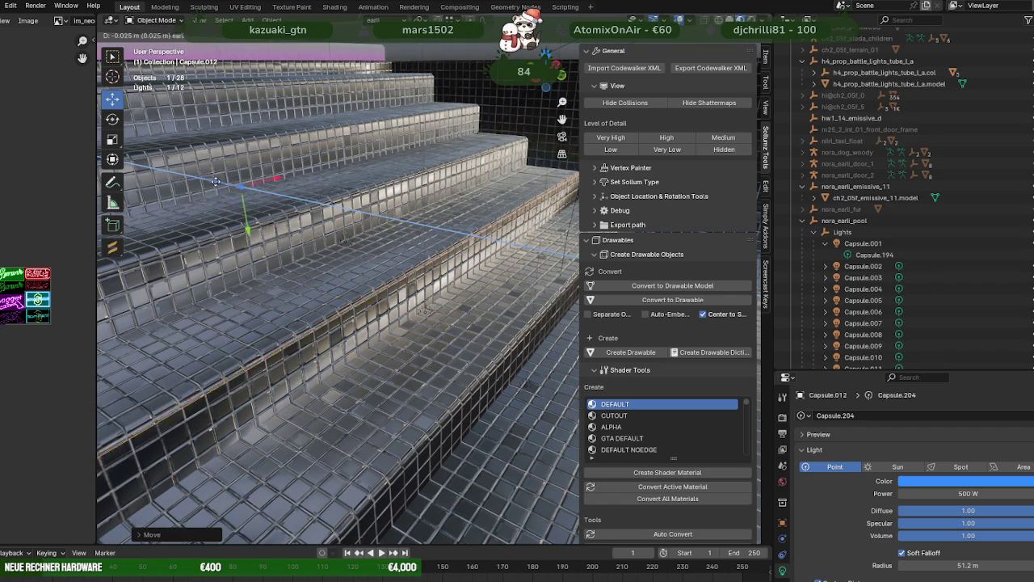
key(g)
key(y)
click(259, 220)
Step: Frame Capsule.012 and fine-tune it along Y and Z against the tiled step edge
key(KP_Decimal)
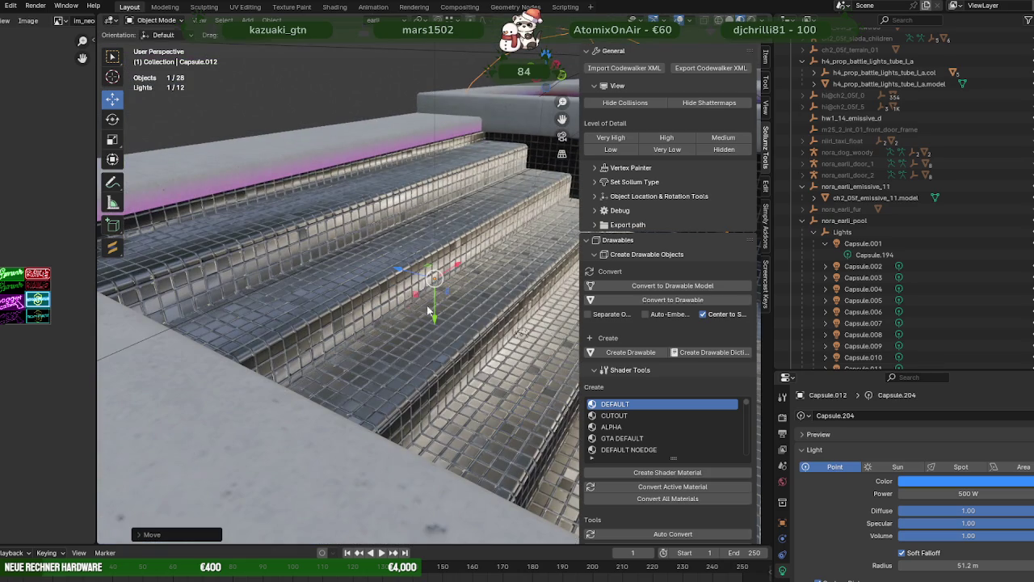
scroll(413, 298, up, 2)
scroll(452, 356, up, 2)
scroll(449, 368, up, 2)
scroll(429, 324, up, 1)
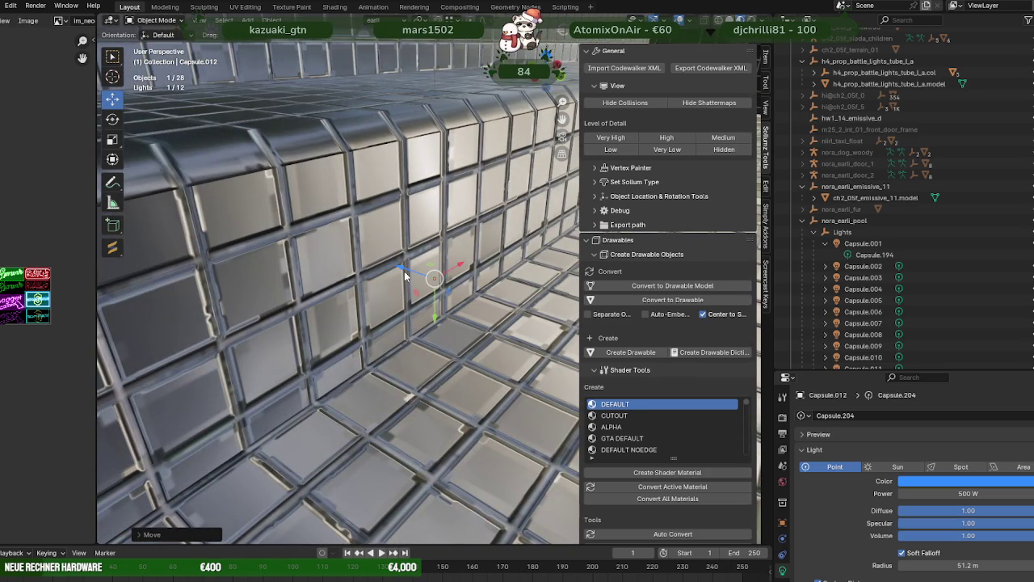
key(g)
click(498, 336)
key(g)
key(y)
key(z)
key(y)
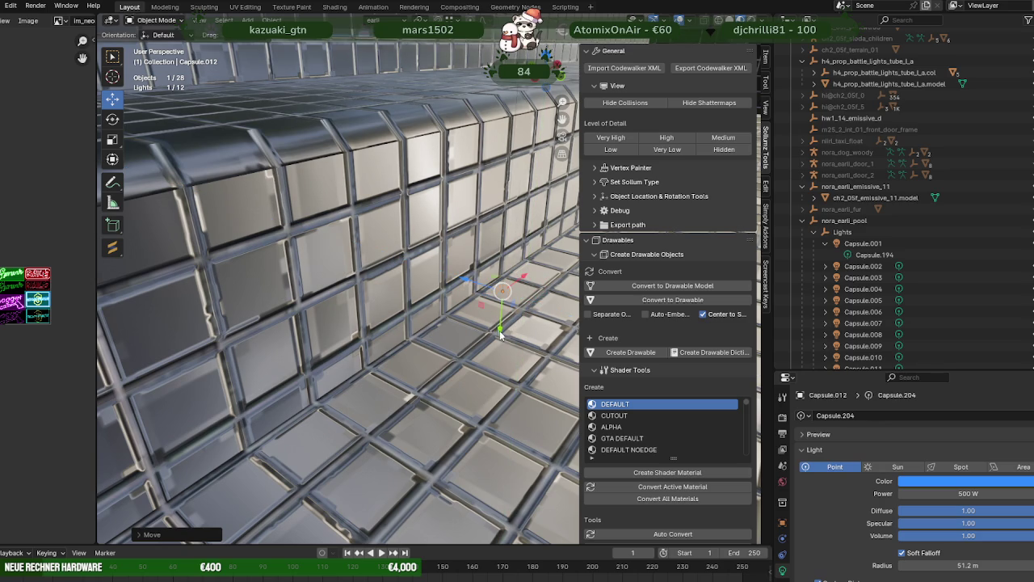
click(501, 325)
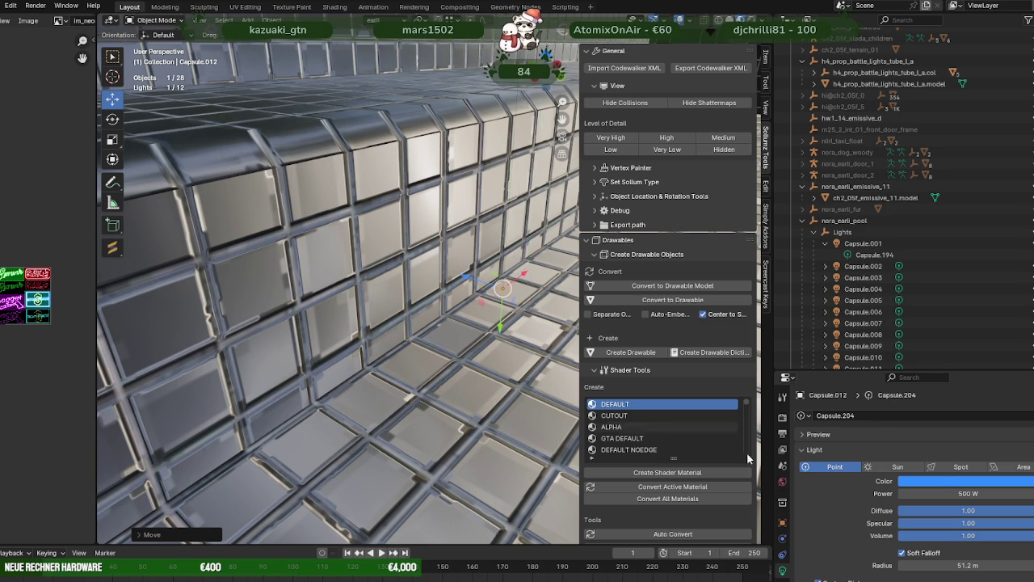
click(938, 480)
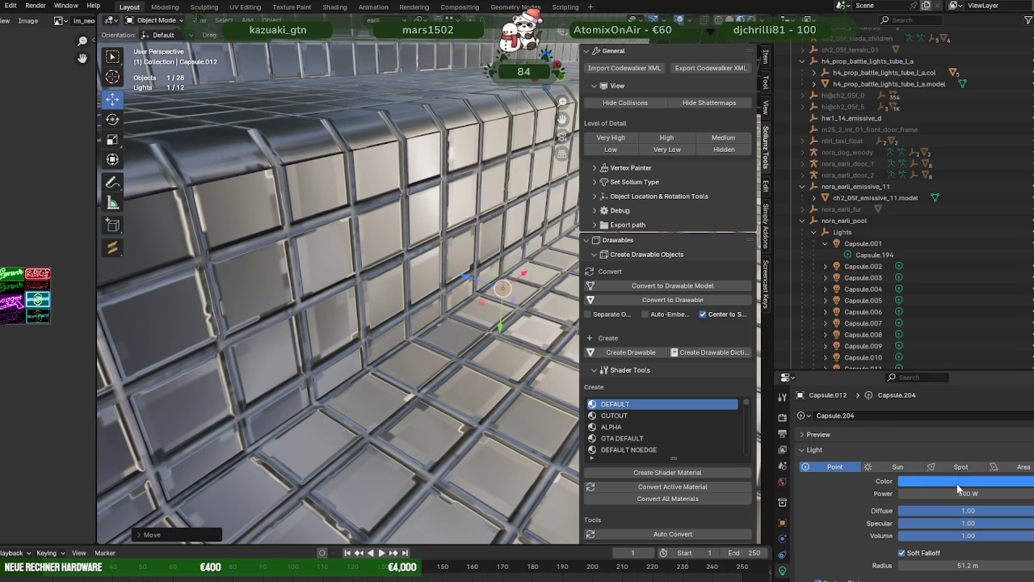
Step: Make Capsule.012's light colour green
click(959, 483)
click(937, 342)
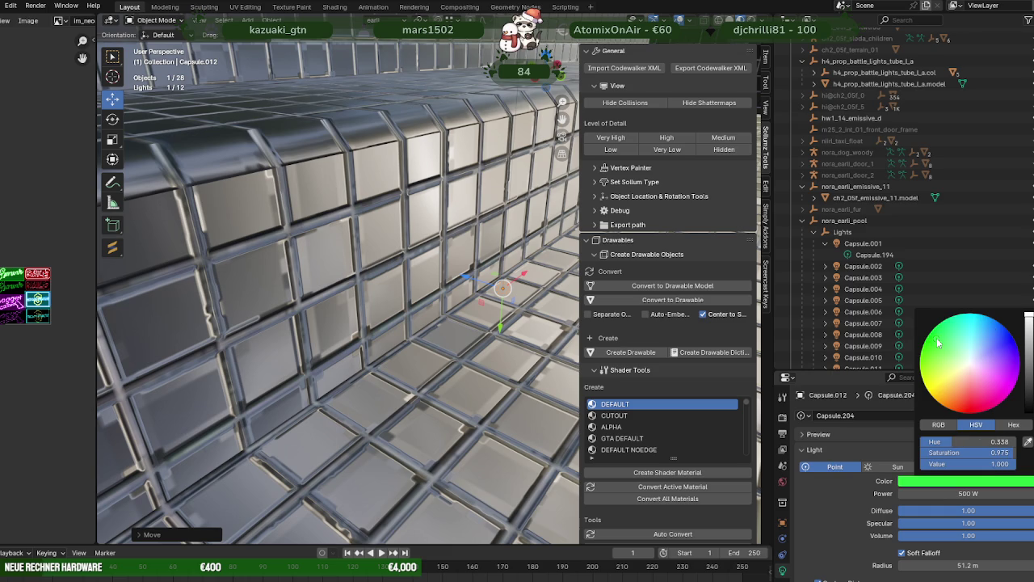
mouse_move(518, 339)
middle_down()
mouse_move(479, 355)
mouse_move(505, 362)
mouse_move(489, 348)
middle_up()
Step: Duplicate the green light as Capsule.013 and move it along Z and Y
key(shift+d)
right_click(472, 348)
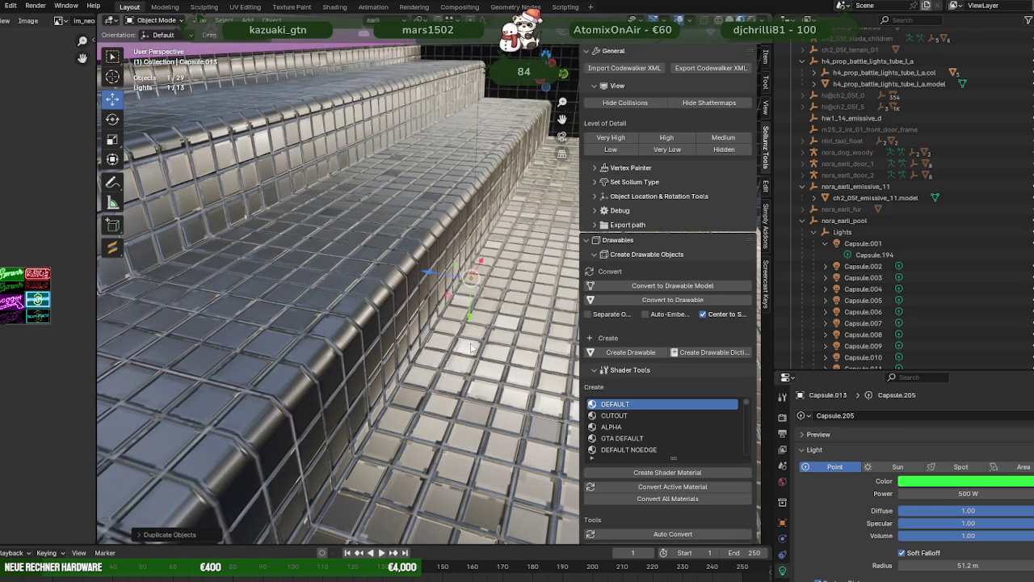
drag(472, 320, 405, 226)
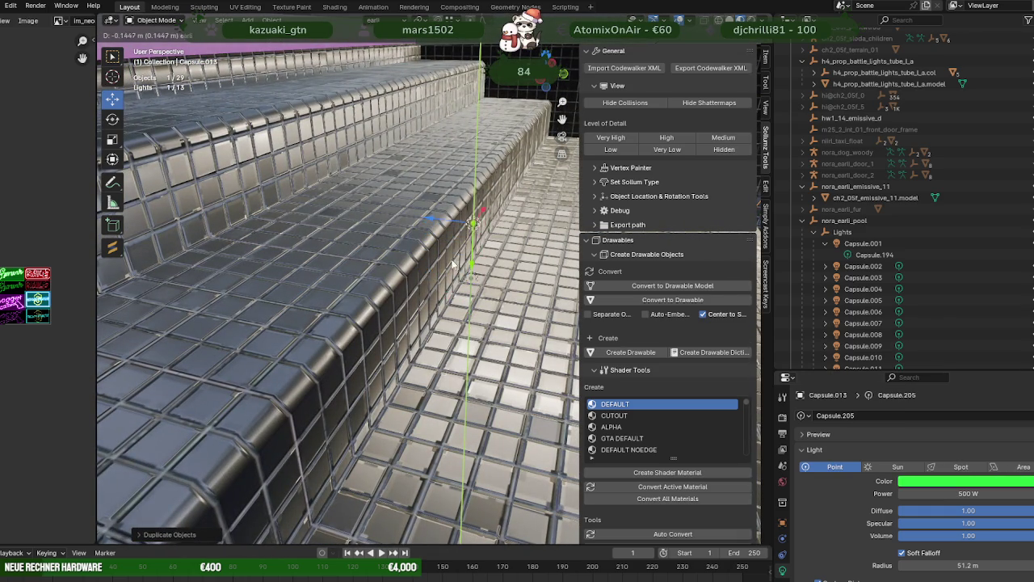
key(g)
key(z)
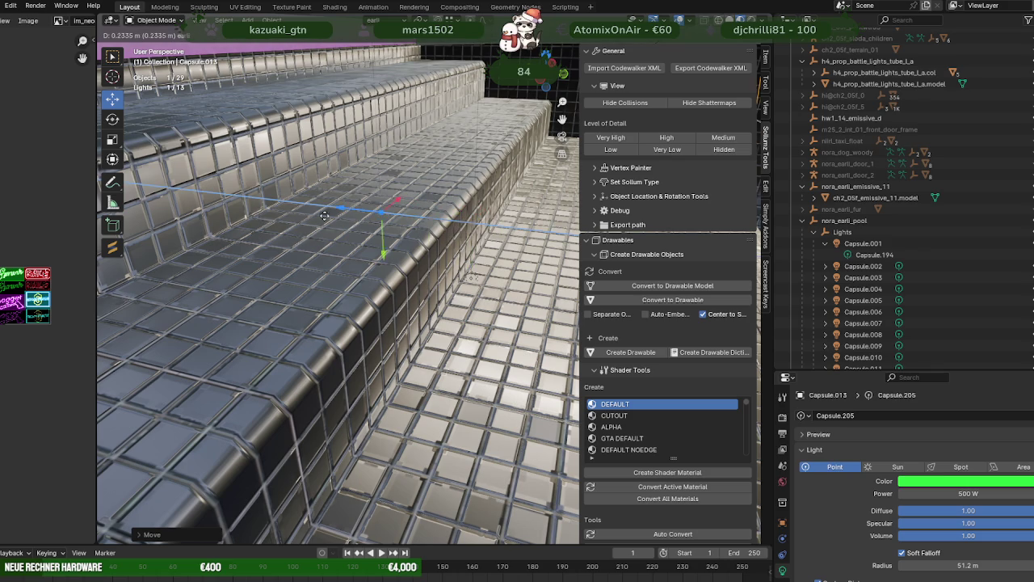
key(y)
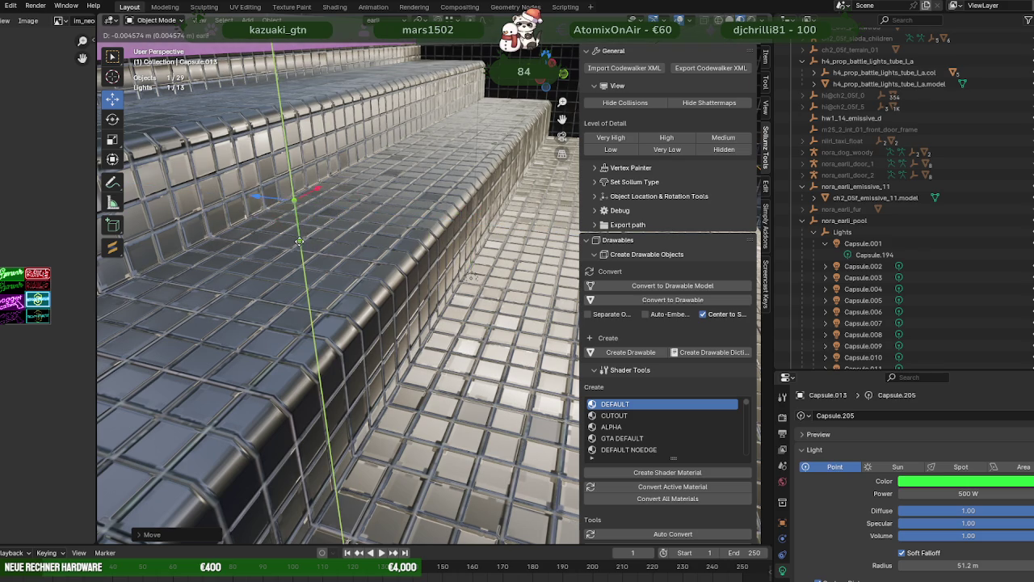
click(297, 232)
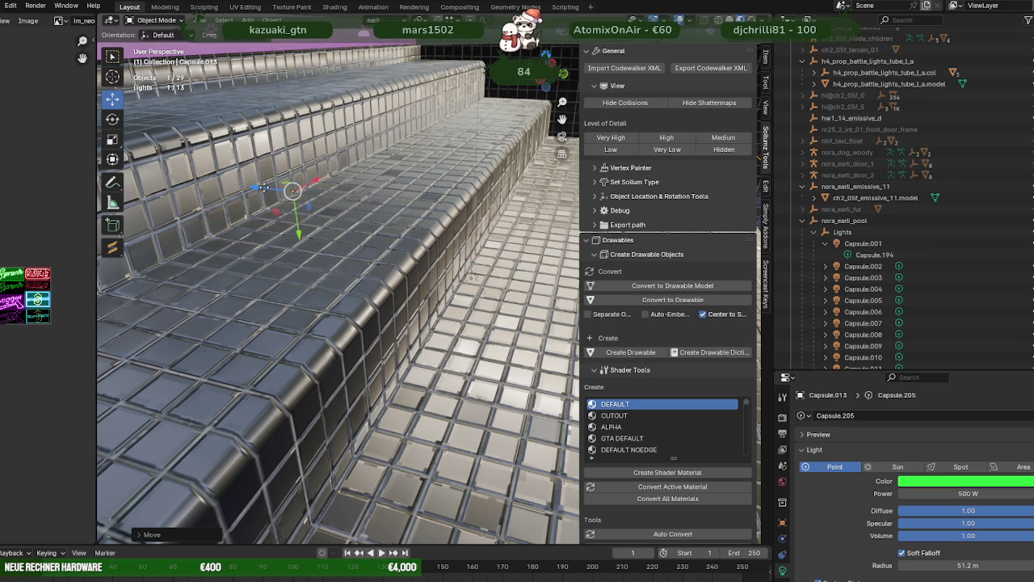
Step: Slide Capsule.013 along Y onto the tiled steps, then duplicate it as Capsule.014
middle_drag(270, 192, 358, 269)
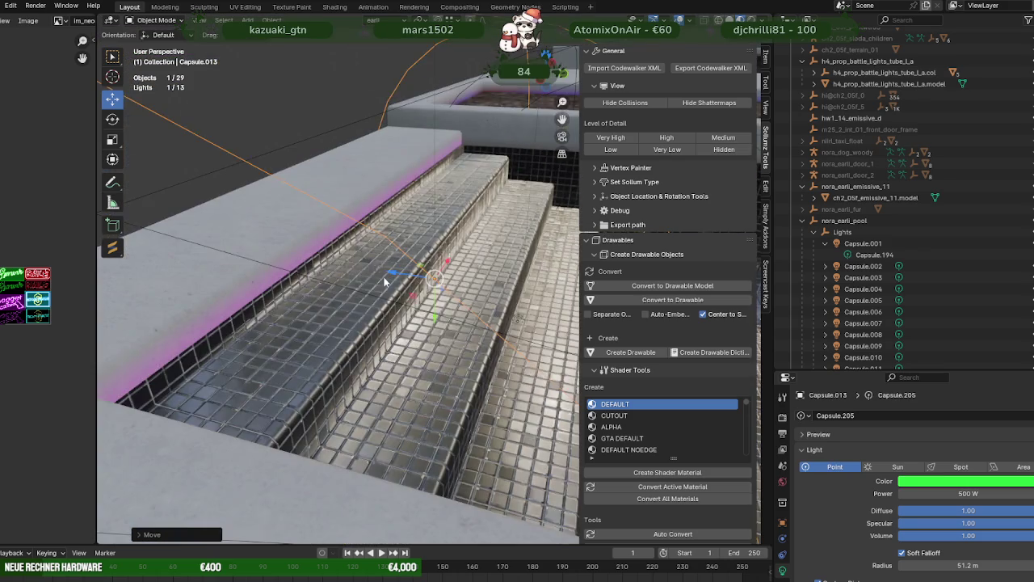
scroll(364, 275, up, 4)
scroll(463, 320, up, 3)
scroll(455, 327, up, 2)
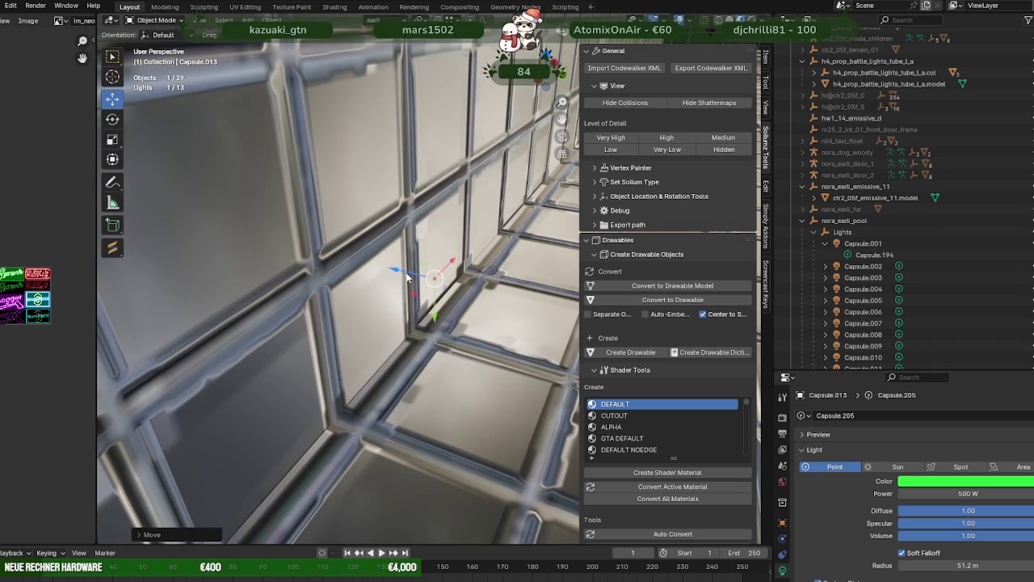
key(g)
key(y)
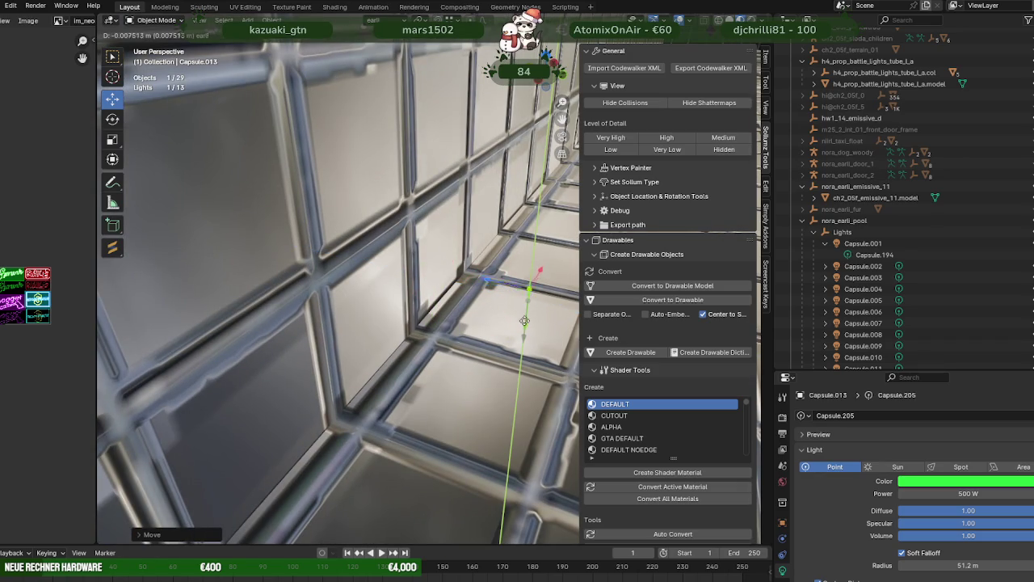
click(521, 302)
scroll(493, 313, down, 4)
key(g)
key(y)
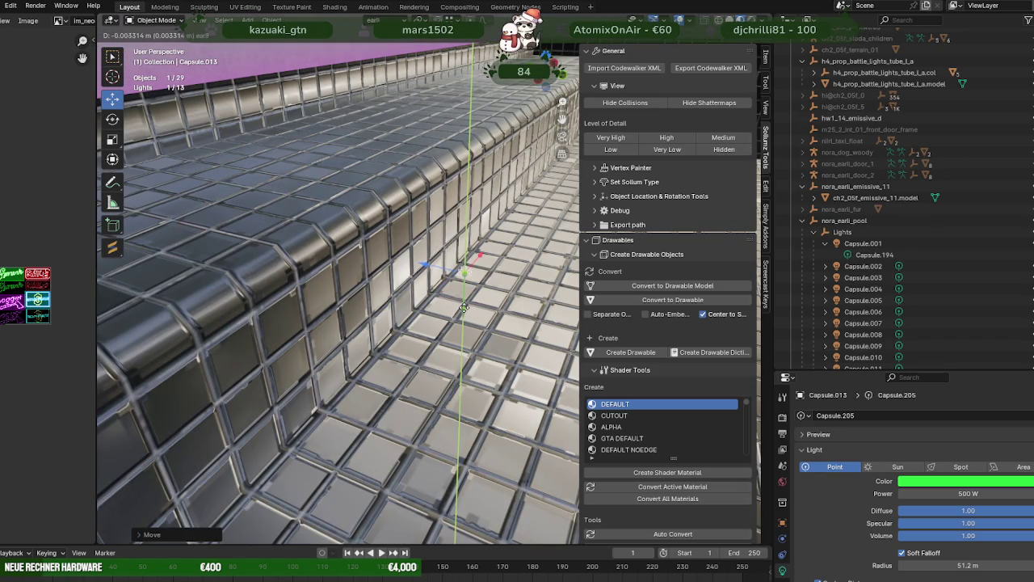
click(463, 308)
scroll(460, 311, down, 3)
scroll(453, 310, down, 2)
key(shift+d)
Step: Position Capsule.014 under the tiled ledge using Y and Z moves
key(y)
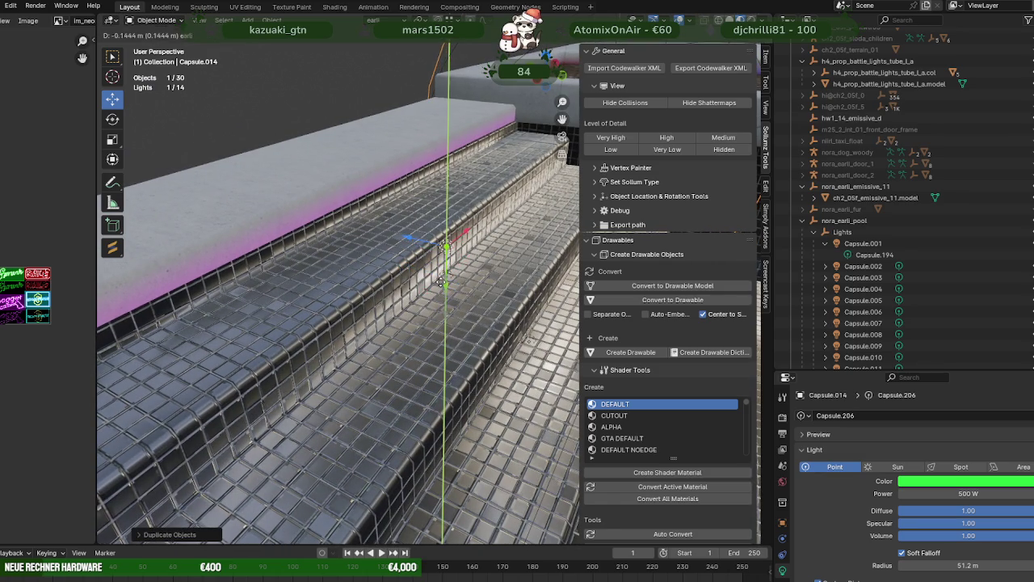
click(416, 238)
key(g)
key(z)
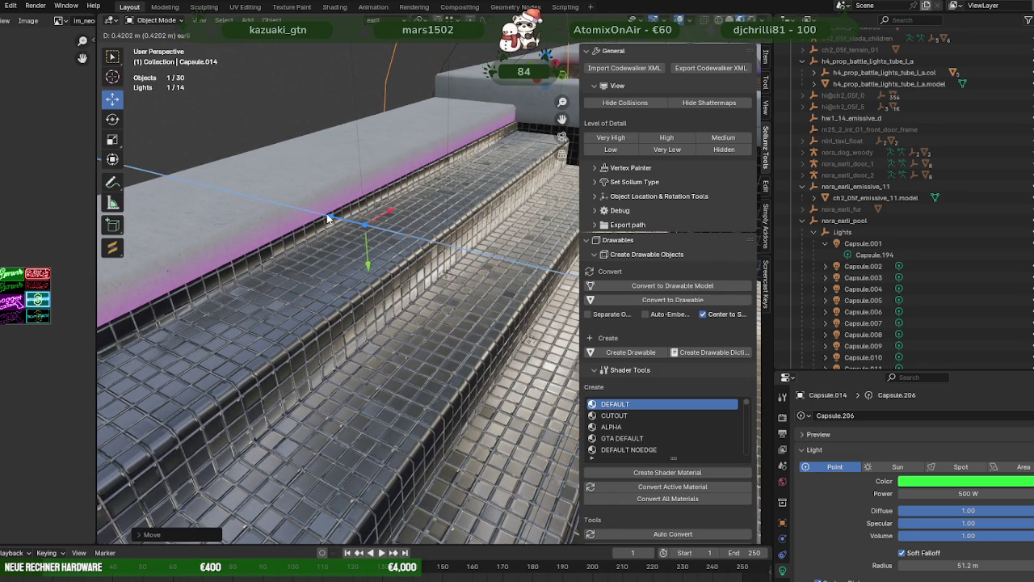
click(327, 214)
middle_drag(327, 213, 442, 318)
scroll(442, 318, up, 5)
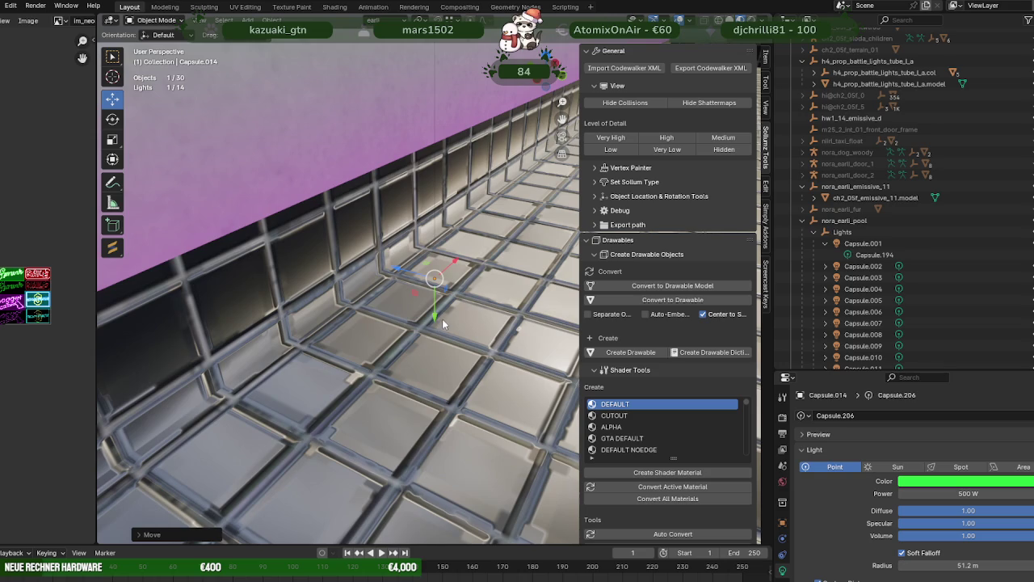
key(g)
key(y)
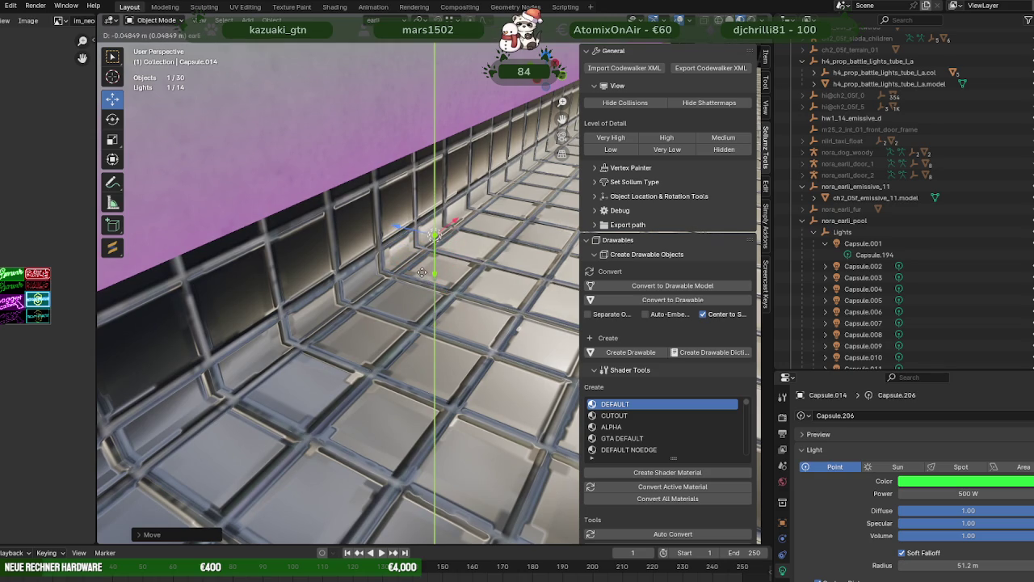
middle_drag(421, 272, 412, 249)
click(412, 249)
Step: Change Capsule.014's colour from green to a pale peach
click(952, 484)
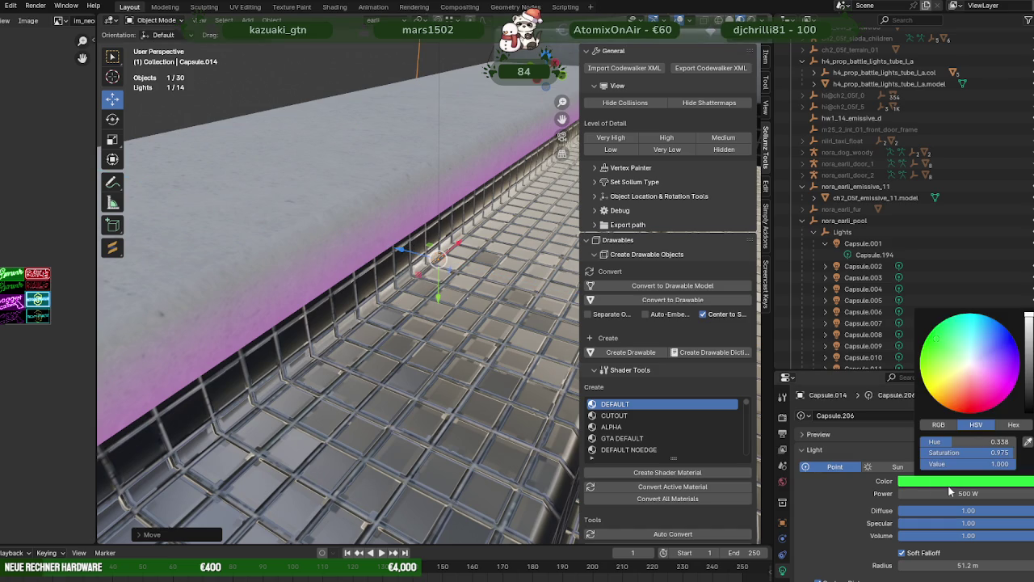
click(958, 363)
drag(968, 371, 961, 368)
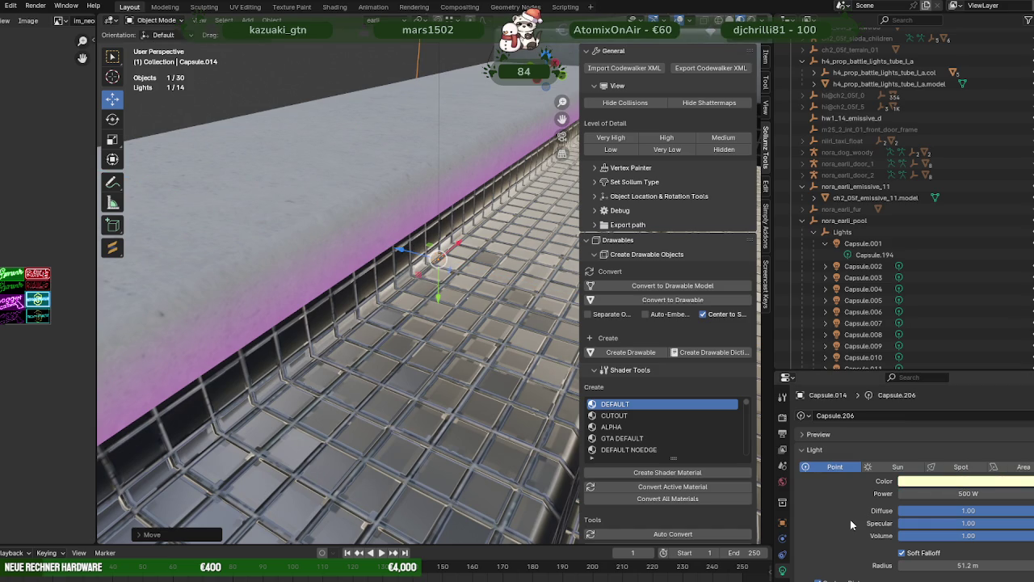
mouse_move(484, 363)
middle_down()
mouse_move(447, 344)
mouse_move(472, 354)
mouse_move(332, 330)
mouse_move(391, 359)
middle_up()
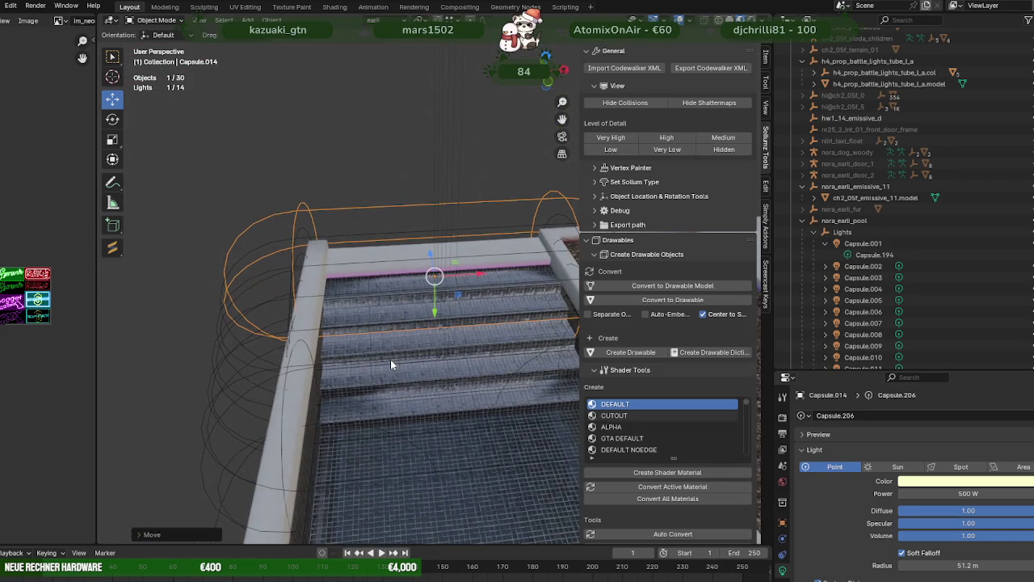
Step: Duplicate Capsule.005 by the pool wall in place and raise the copy toward the wall top
scroll(206, 373, down, 3)
scroll(216, 364, down, 1)
scroll(217, 364, down, 1)
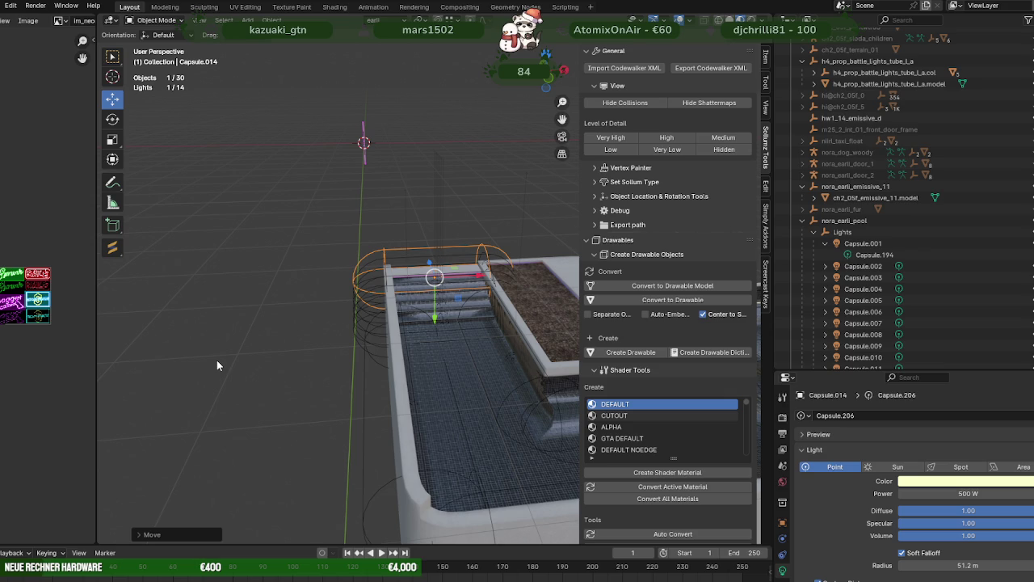
mouse_move(217, 365)
middle_down()
mouse_move(283, 363)
mouse_move(195, 418)
mouse_move(402, 348)
mouse_move(390, 341)
middle_up()
click(194, 434)
key(KP_Decimal)
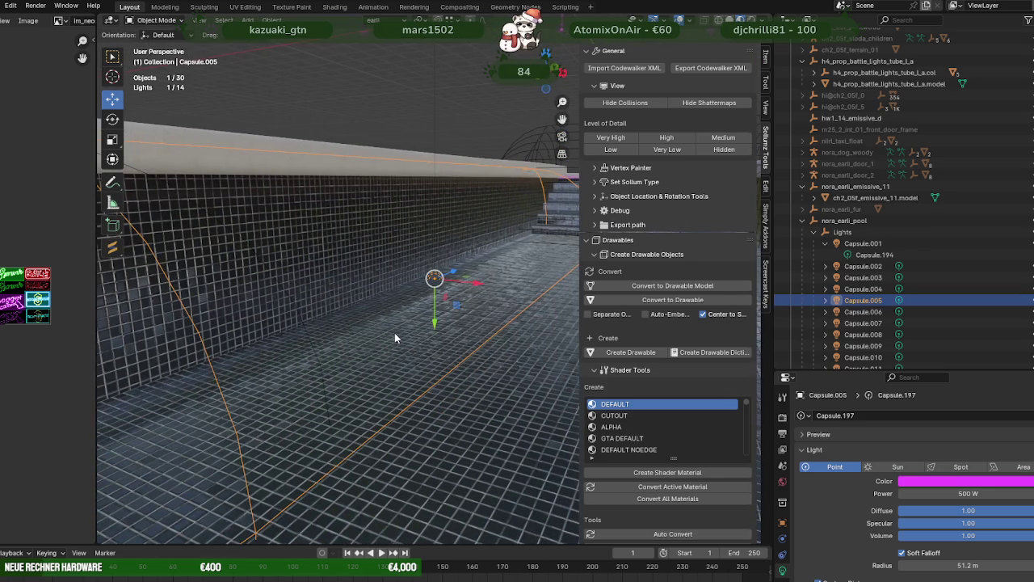
key(shift+d)
right_click(422, 326)
drag(434, 327, 382, 253)
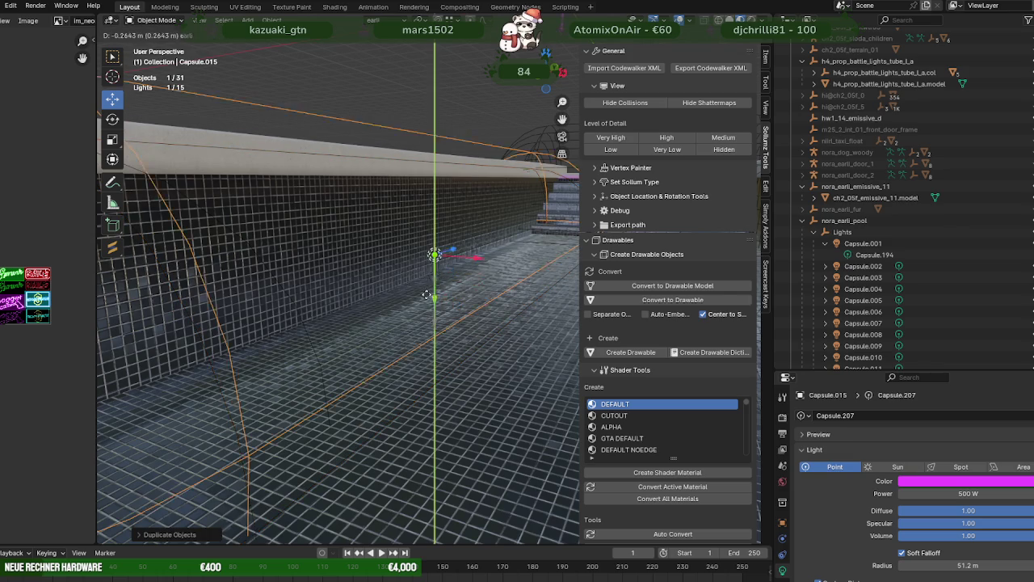
Step: Slide the new light along the pool wall on the X and Y axes
mouse_move(383, 253)
middle_down()
mouse_move(374, 274)
mouse_move(455, 215)
middle_up()
drag(473, 203, 454, 202)
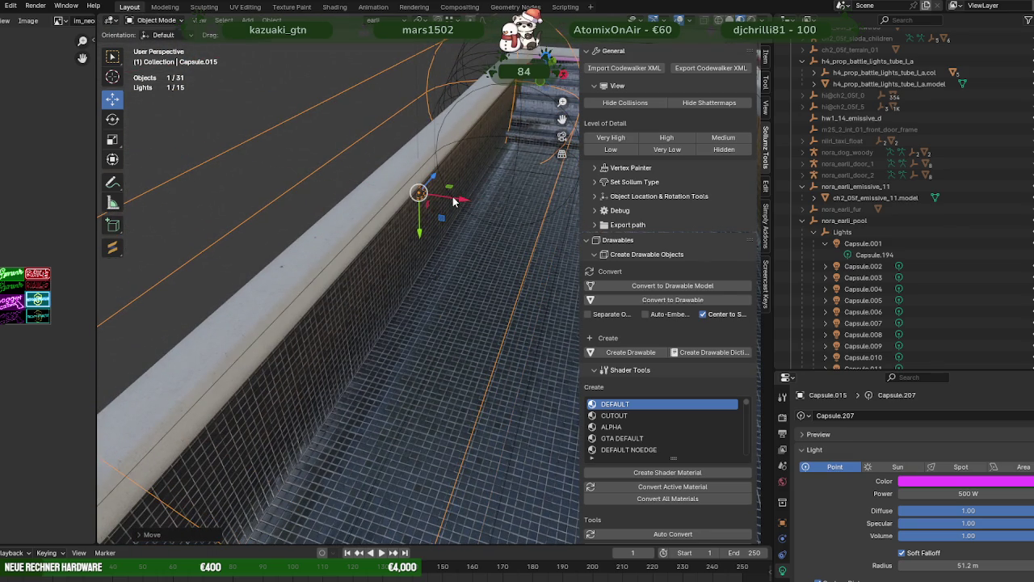
scroll(422, 243, up, 2)
scroll(395, 304, up, 1)
mouse_move(395, 304)
middle_down()
mouse_move(352, 240)
mouse_move(434, 313)
middle_up()
drag(435, 322, 434, 287)
click(469, 251)
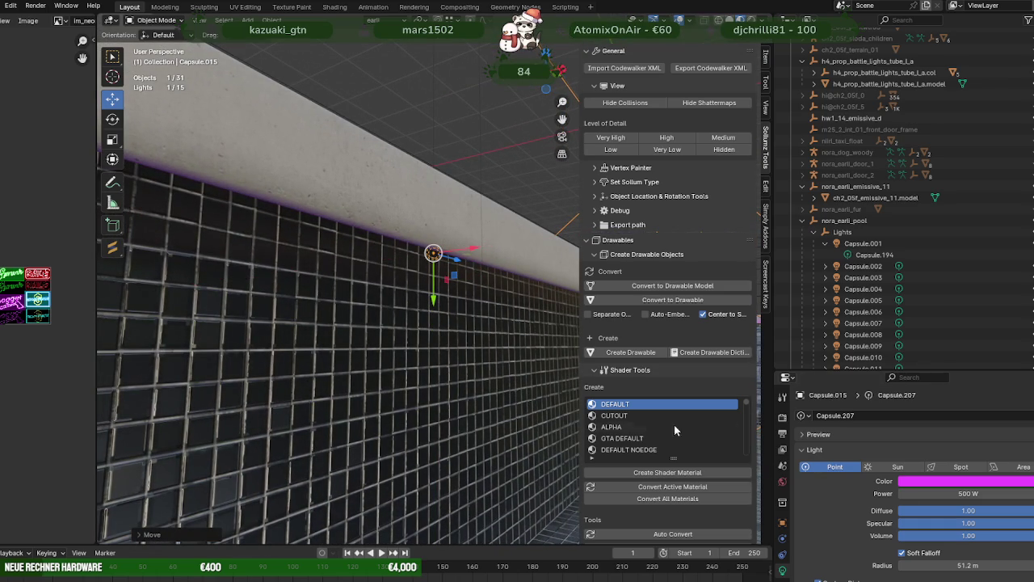
Step: Recolour the new light pale yellow and confirm its hex value reads F6FFBA
click(956, 482)
click(959, 371)
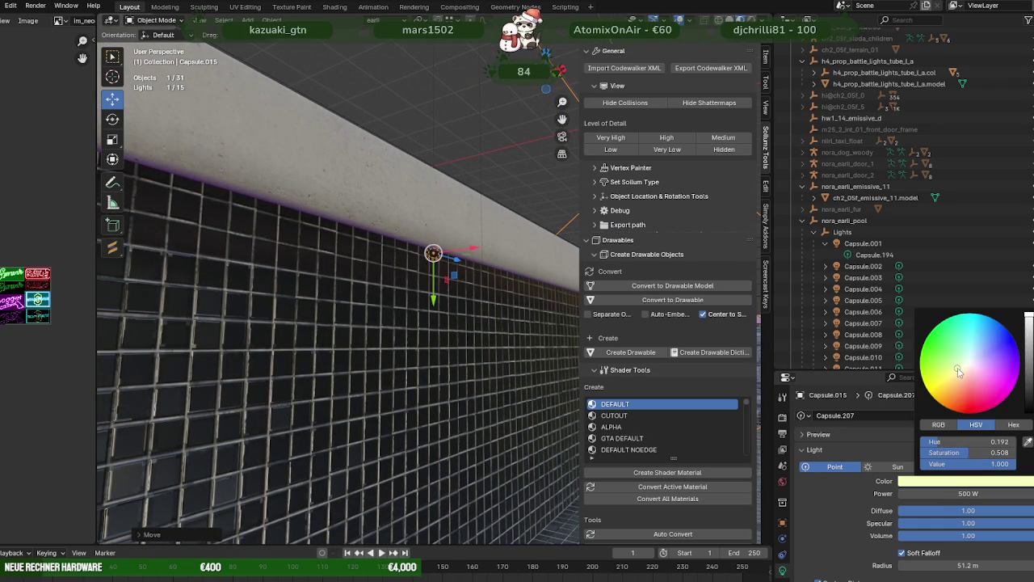
mouse_move(450, 350)
middle_down()
mouse_move(429, 387)
mouse_move(334, 345)
mouse_move(361, 375)
middle_up()
mouse_move(490, 443)
middle_down()
mouse_move(379, 427)
mouse_move(410, 417)
mouse_move(372, 387)
middle_up()
scroll(378, 421, down, 3)
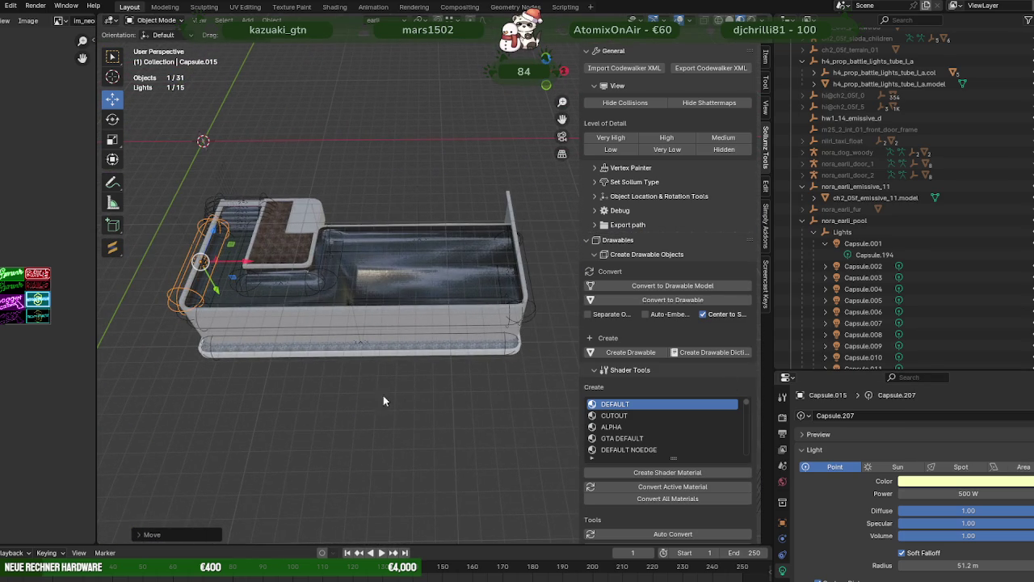
click(950, 481)
click(1014, 426)
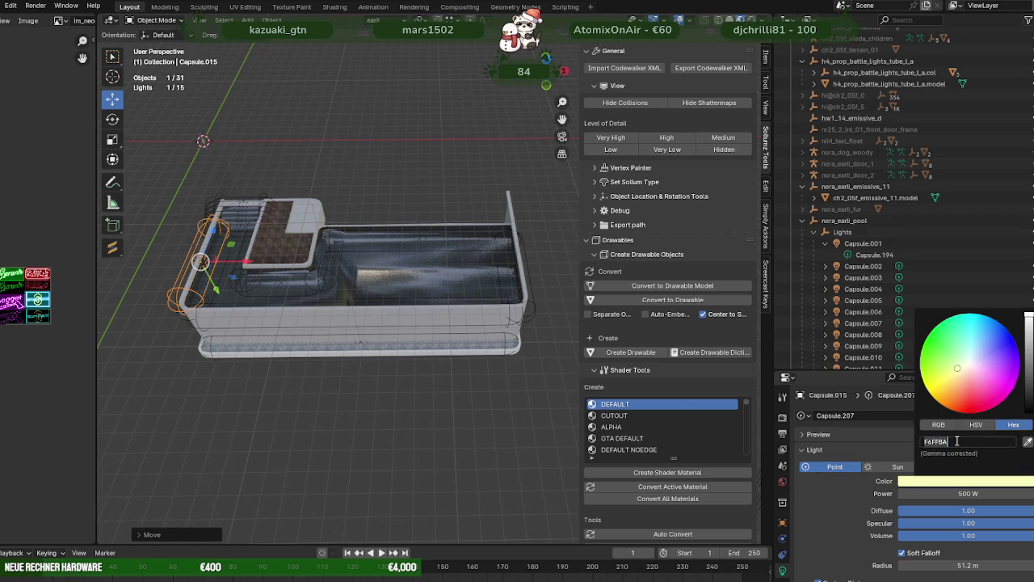
scroll(478, 269, up, 2)
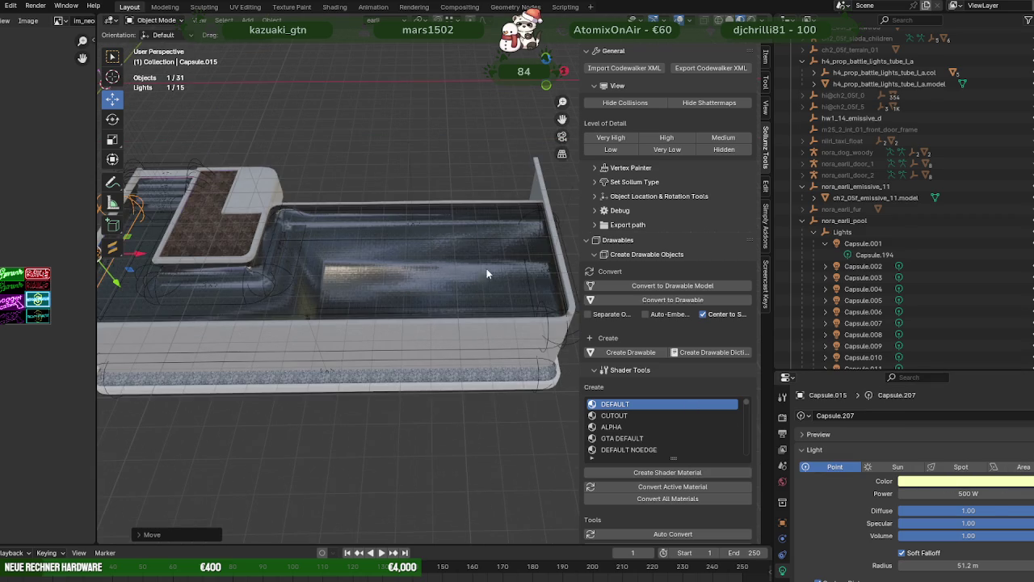
Step: Select the Capsule.004 light in the pool and orbit around it
click(549, 277)
scroll(548, 271, up, 5)
scroll(499, 297, up, 3)
mouse_move(499, 297)
middle_down()
mouse_move(291, 348)
mouse_move(387, 309)
middle_up()
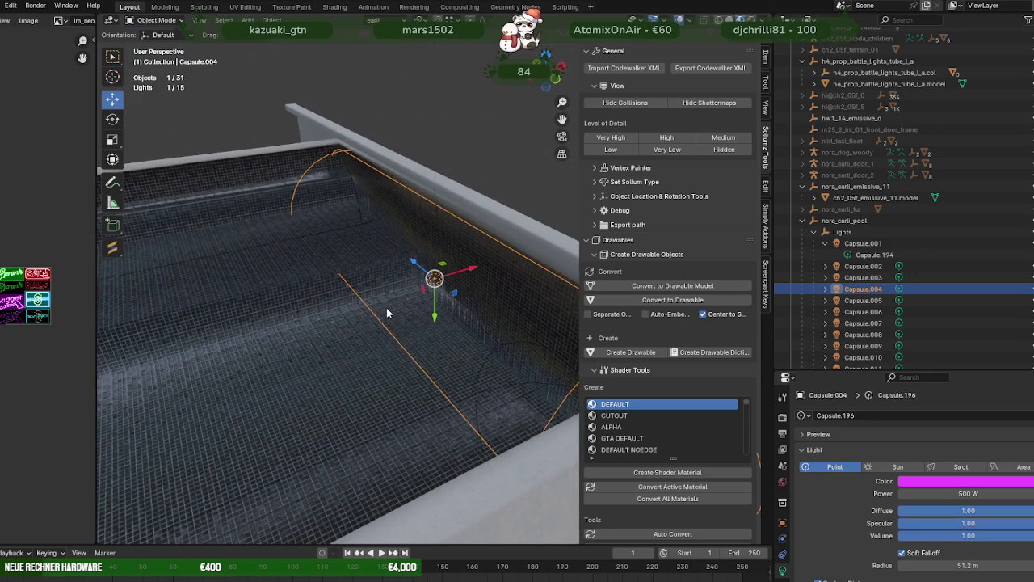
Step: Duplicate Capsule.004, raise the copy under the pool wall's rim and shift it slightly along X
middle_drag(330, 353, 362, 342)
key(shift+d)
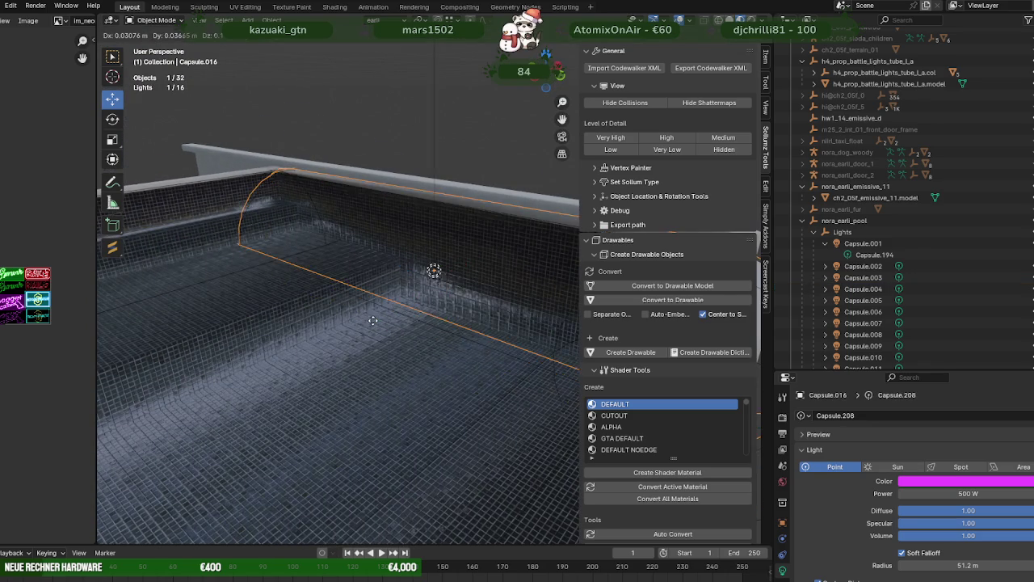
drag(433, 317, 423, 261)
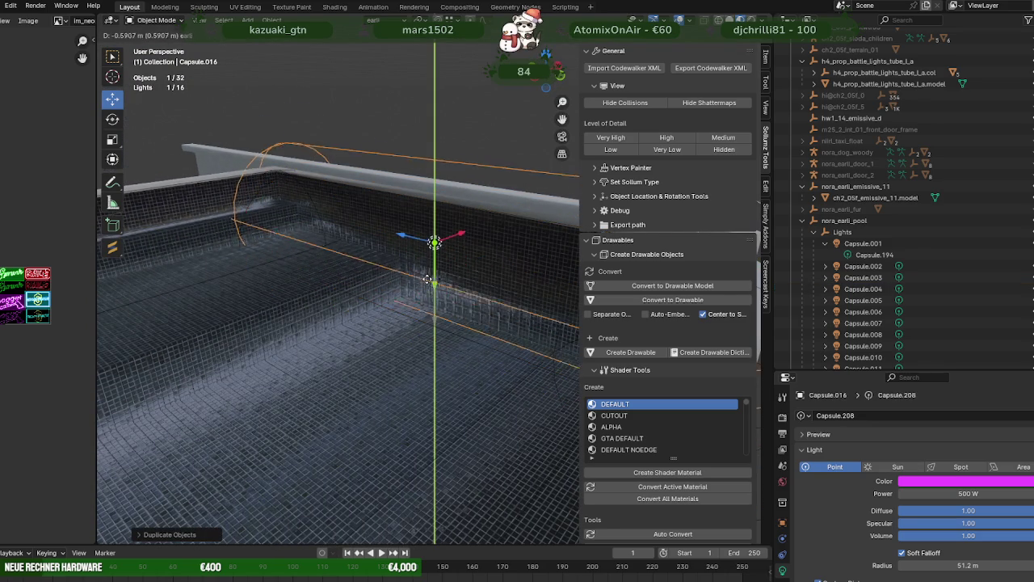
click(423, 261)
mouse_move(424, 261)
middle_down()
mouse_move(340, 365)
mouse_move(373, 412)
middle_up()
drag(479, 182, 502, 179)
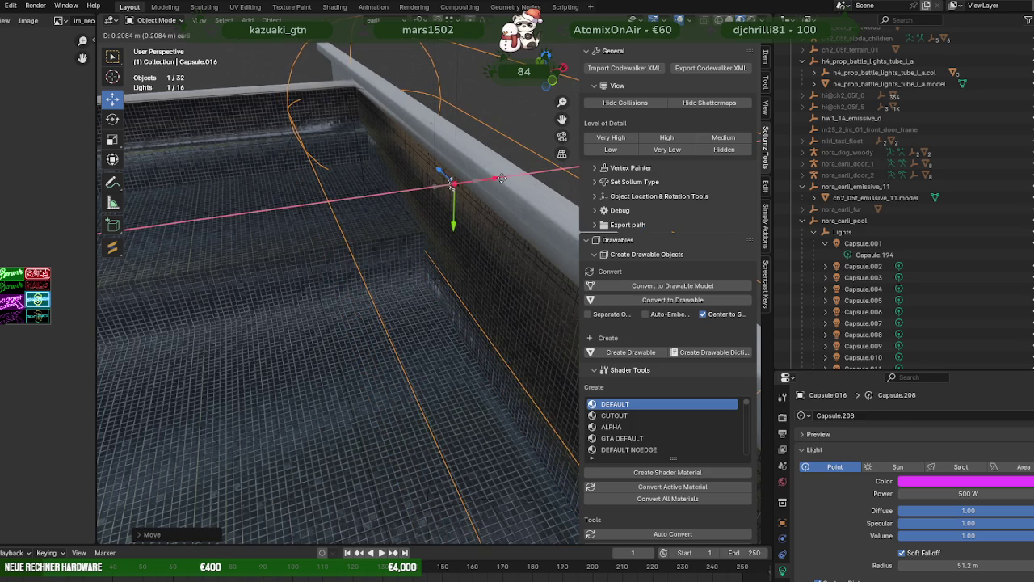
drag(454, 220, 454, 219)
Step: Recolour Capsule.016 pale yellow F6FFBA, then select the Capsule.003 light on the pool edge
click(965, 482)
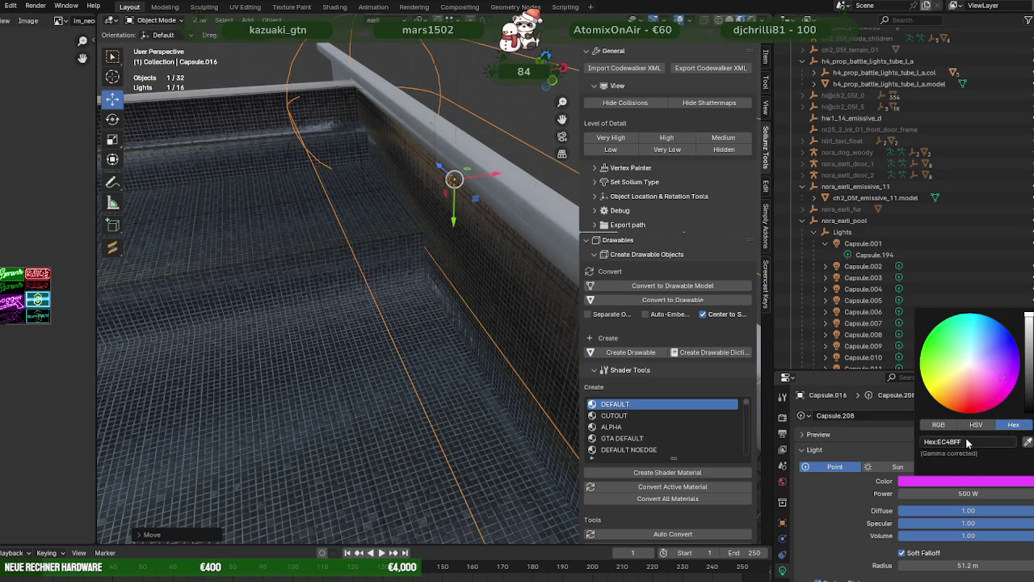
key(Return)
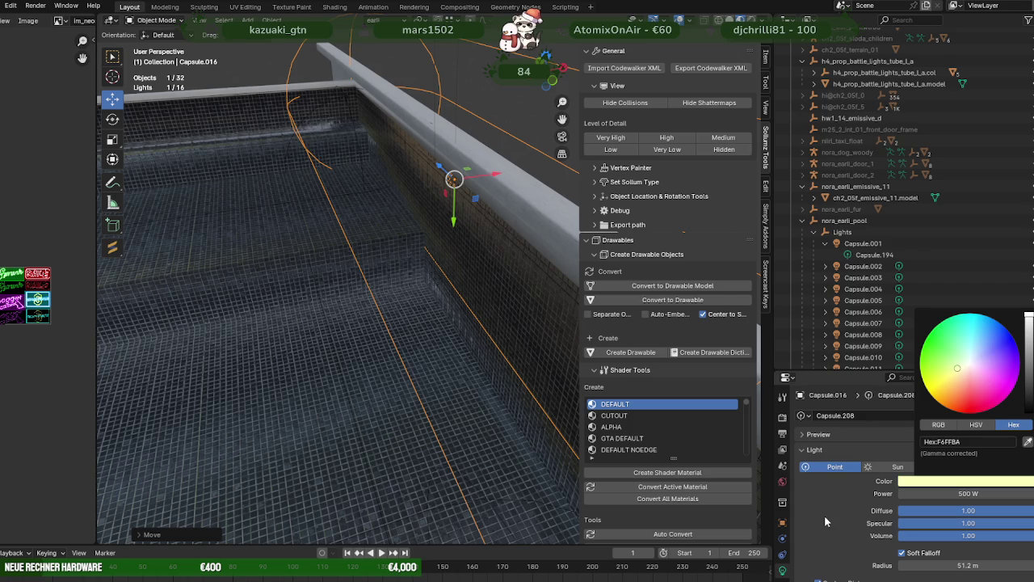
middle_drag(388, 324, 426, 313)
mouse_move(349, 294)
middle_down()
mouse_move(373, 303)
mouse_move(428, 293)
mouse_move(300, 351)
mouse_move(391, 349)
mouse_move(279, 347)
middle_up()
click(280, 348)
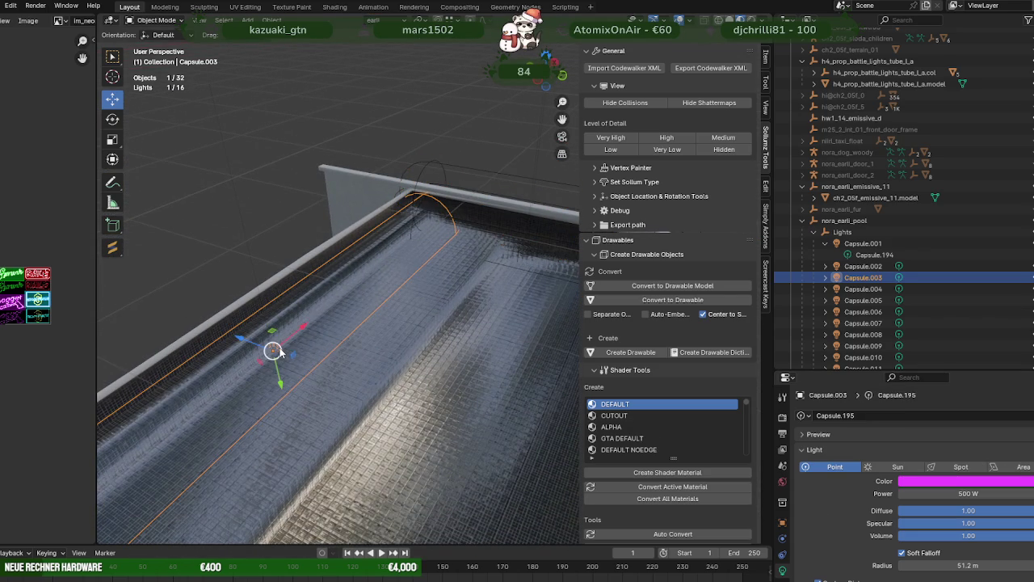
Step: Duplicate Capsule.003 in place and move the copy along the wall just under the top edge
key(KP_Decimal)
key(shift+d)
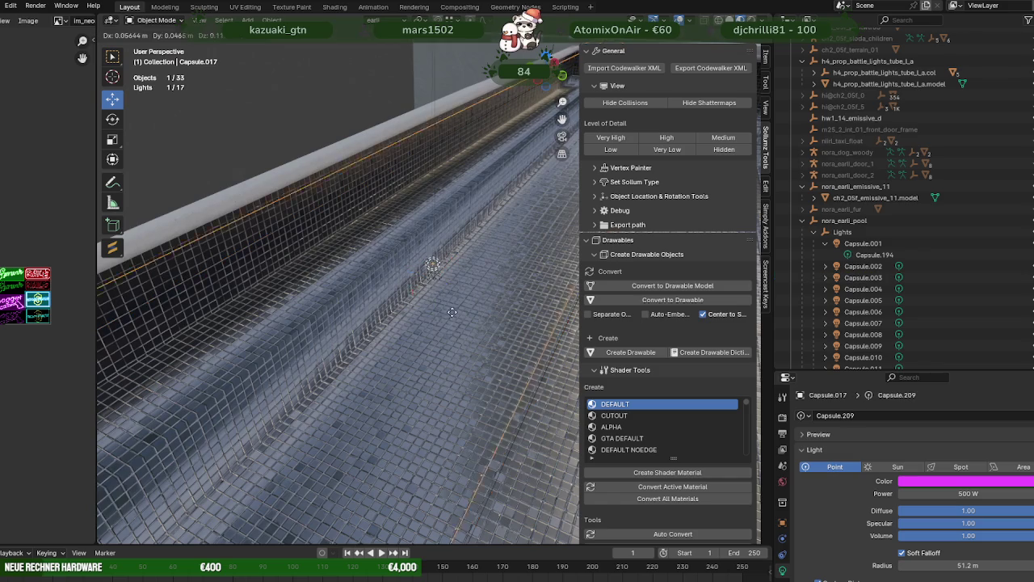
right_click(444, 316)
drag(438, 324, 336, 217)
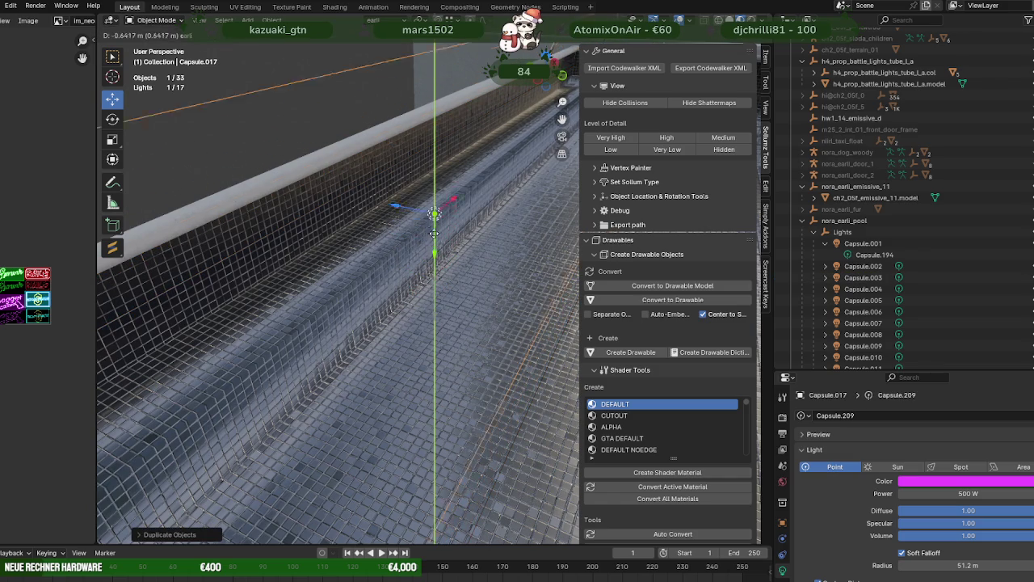
mouse_move(336, 217)
middle_down()
mouse_move(342, 235)
mouse_move(379, 245)
mouse_move(355, 187)
middle_up()
drag(392, 198, 319, 197)
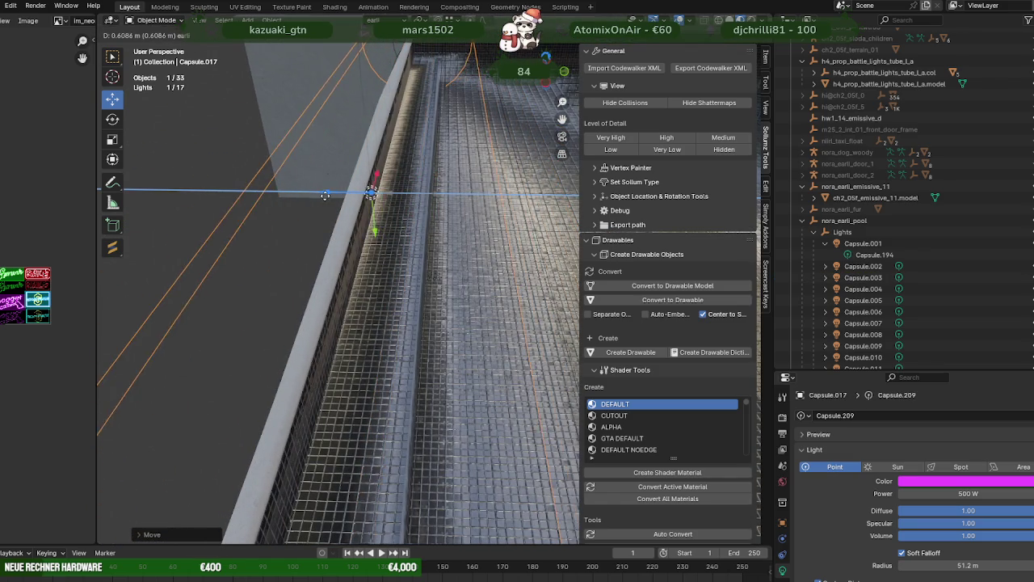
mouse_move(319, 196)
middle_down()
mouse_move(321, 280)
mouse_move(285, 260)
mouse_move(315, 255)
mouse_move(412, 319)
middle_up()
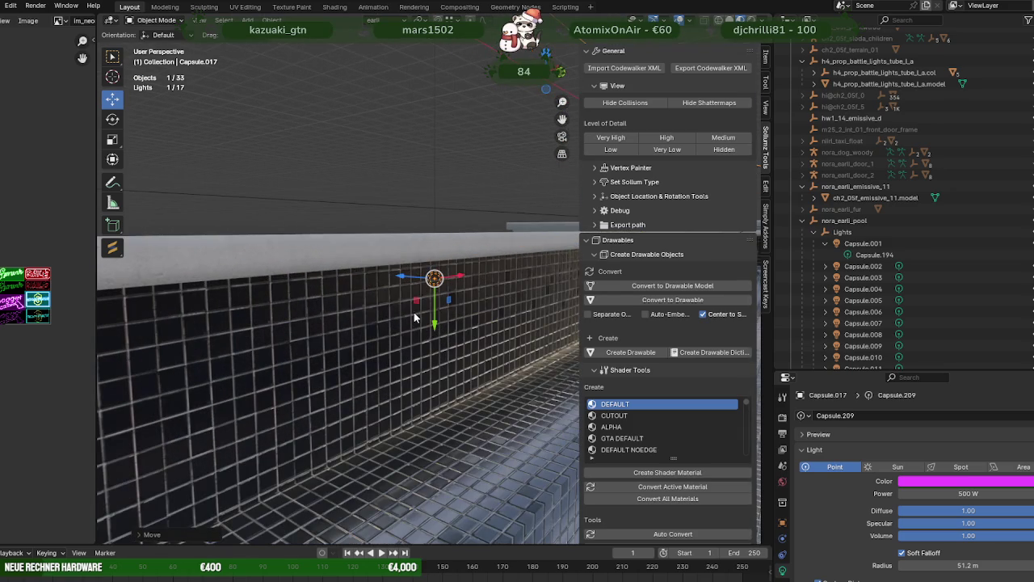
drag(432, 323, 434, 307)
drag(402, 263, 404, 264)
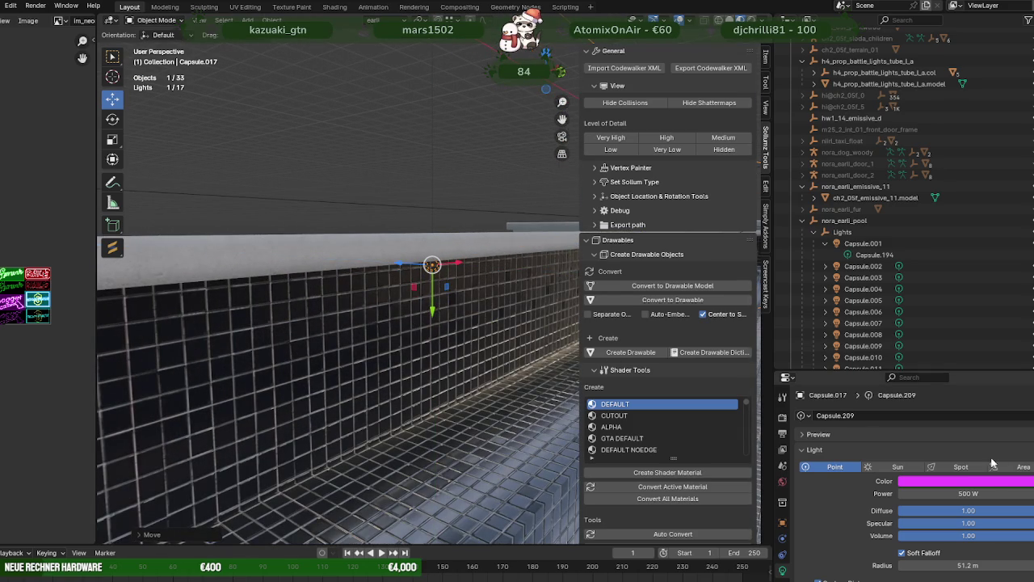
Step: Recolour Capsule.017 pale yellow F6FFBA, then select the Capsule.007 light
click(982, 484)
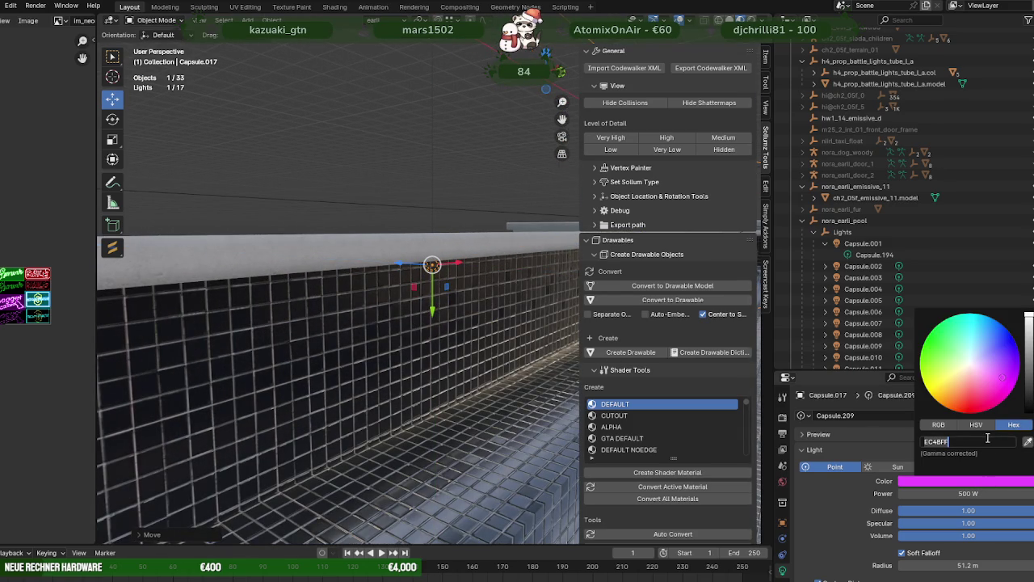
key(Return)
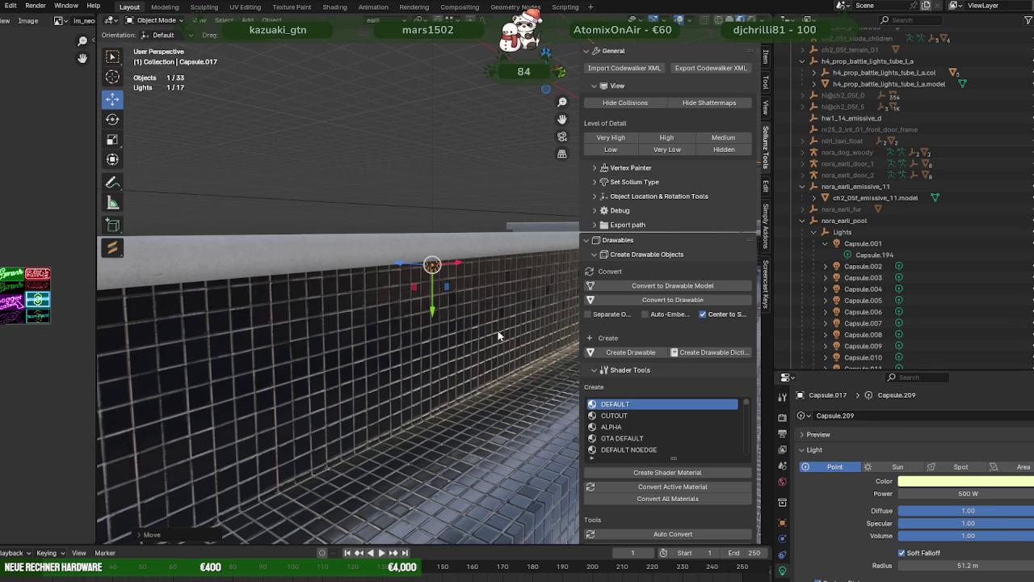
scroll(501, 364, down, 5)
middle_drag(501, 364, 515, 396)
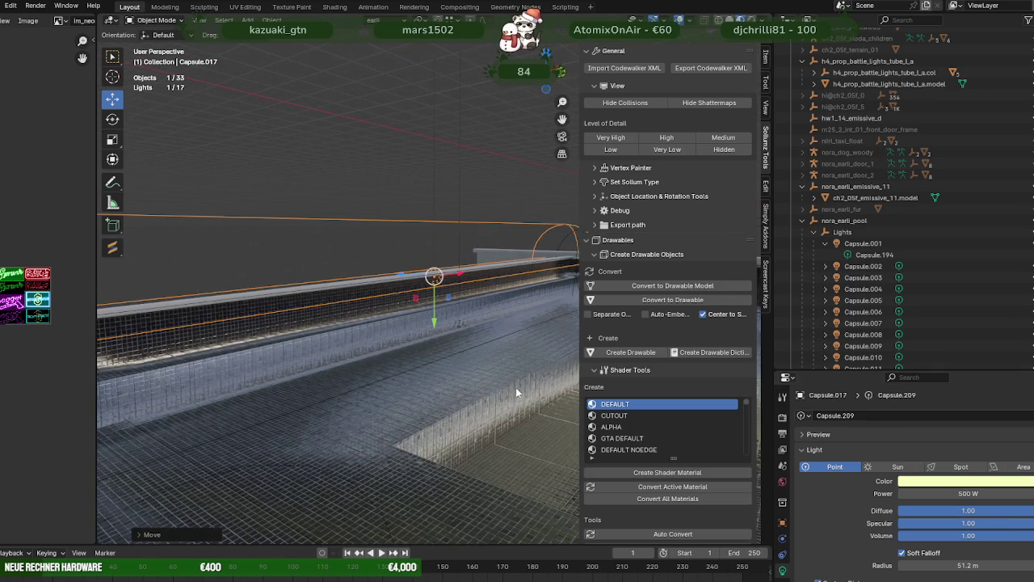
middle_drag(377, 140, 223, 269)
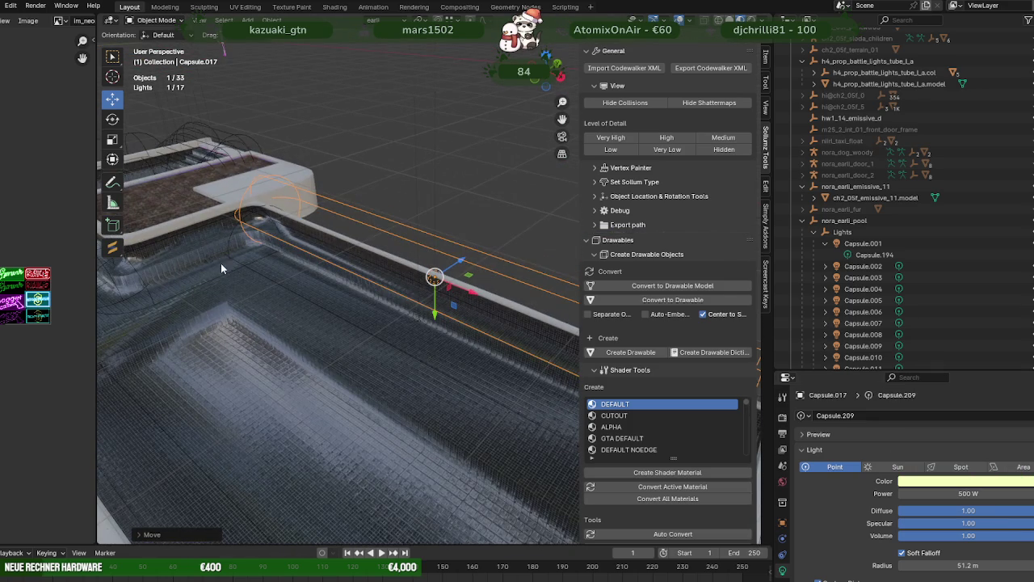
click(208, 262)
click(204, 259)
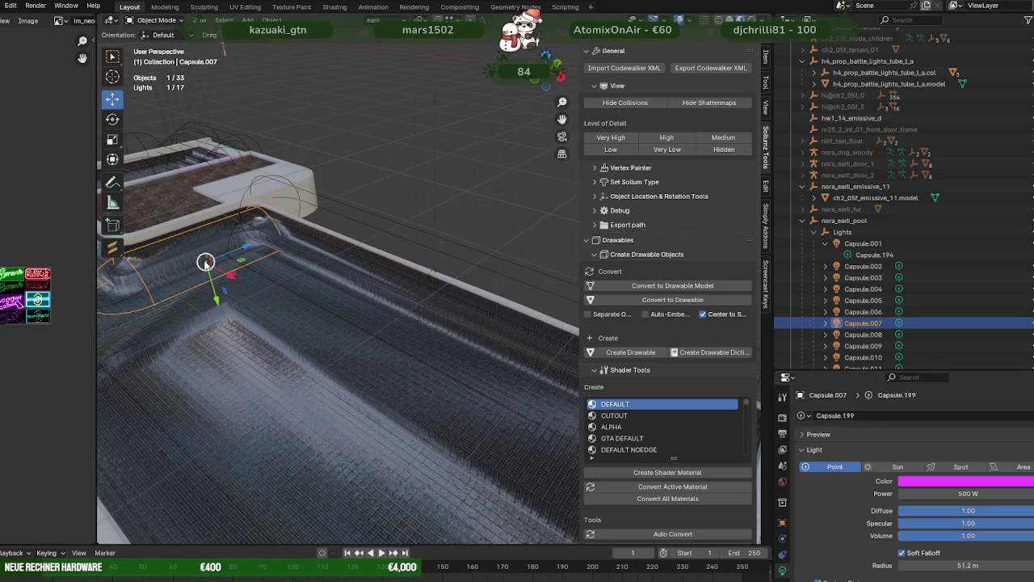
Step: Duplicate Capsule.007, raise the copy on Z and slide it along X below the coping
key(KP_Decimal)
mouse_move(205, 260)
middle_down()
mouse_move(373, 266)
mouse_move(422, 253)
middle_up()
key(shift+d)
key(z)
click(480, 149)
drag(477, 136, 362, 134)
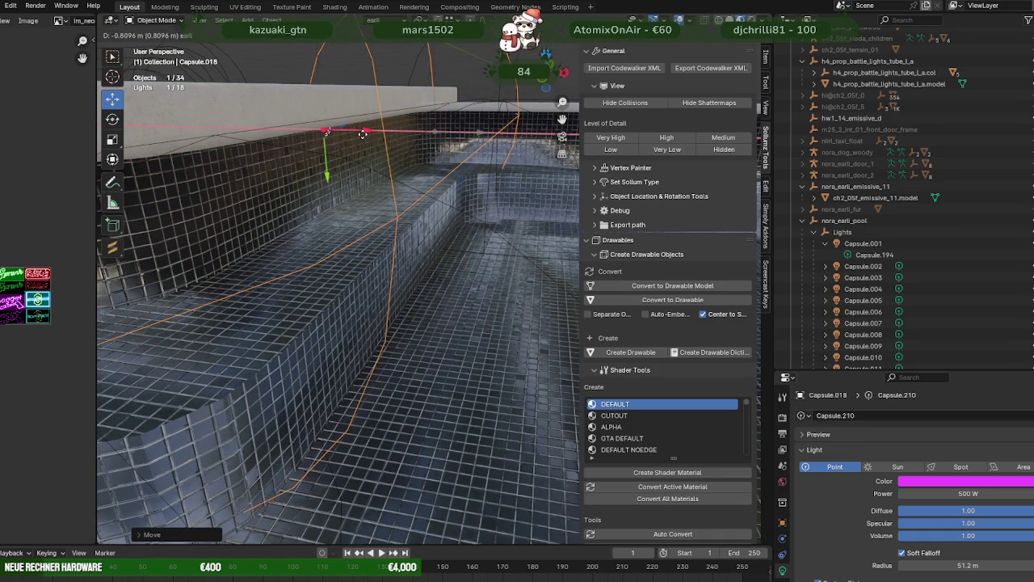
key(KP_Decimal)
middle_drag(411, 264, 405, 227)
drag(478, 278, 486, 274)
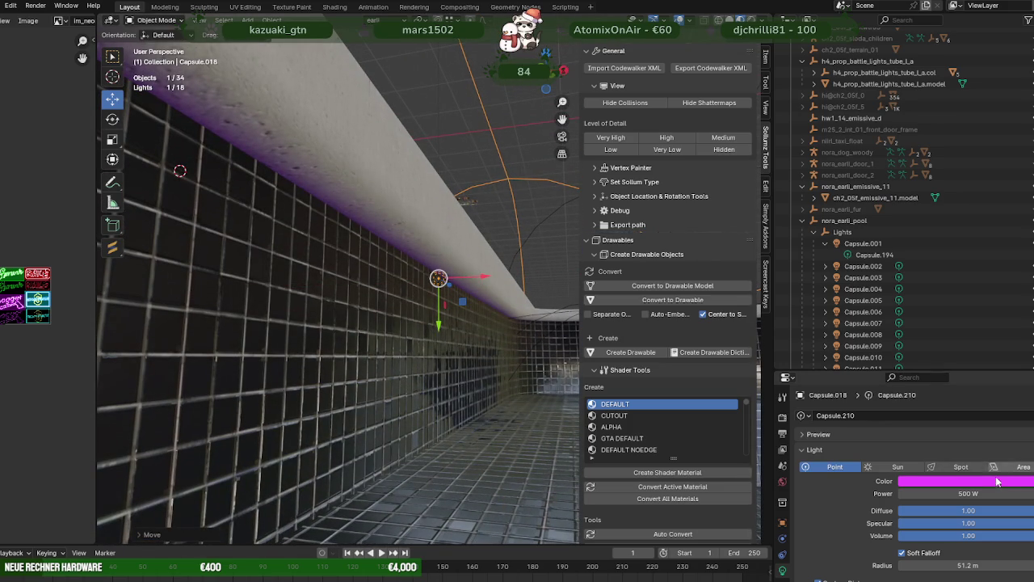
Step: Set Capsule.018's colour hex to F6FFBA, then select the Capsule.008 light
click(993, 484)
click(998, 441)
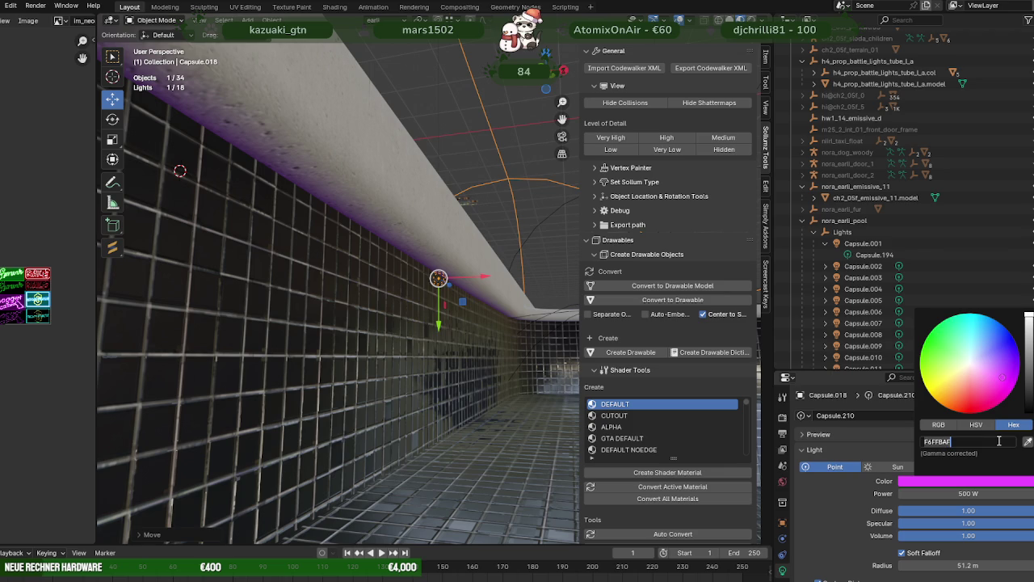
key(Return)
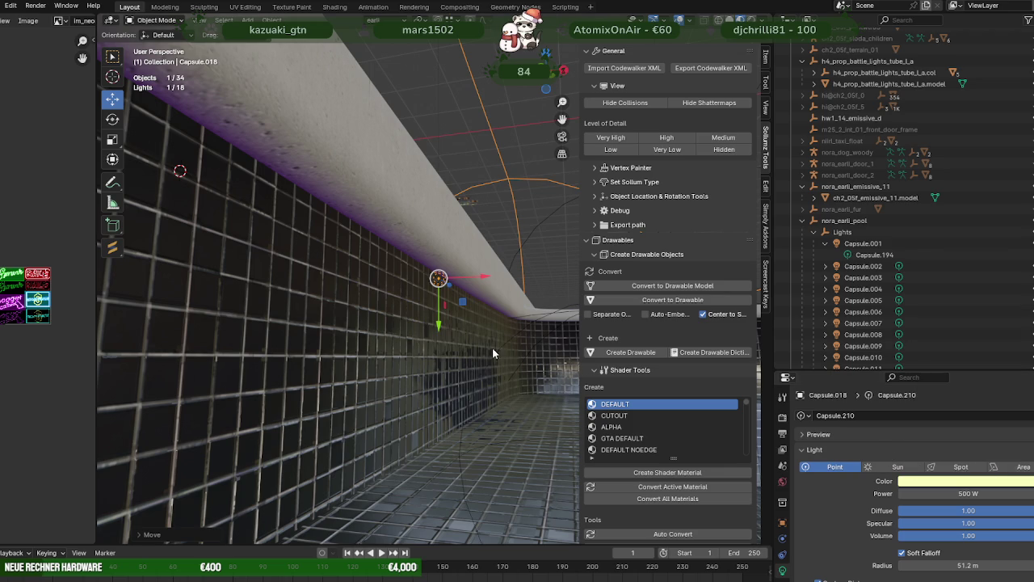
middle_drag(492, 347, 375, 306)
middle_drag(412, 170, 454, 164)
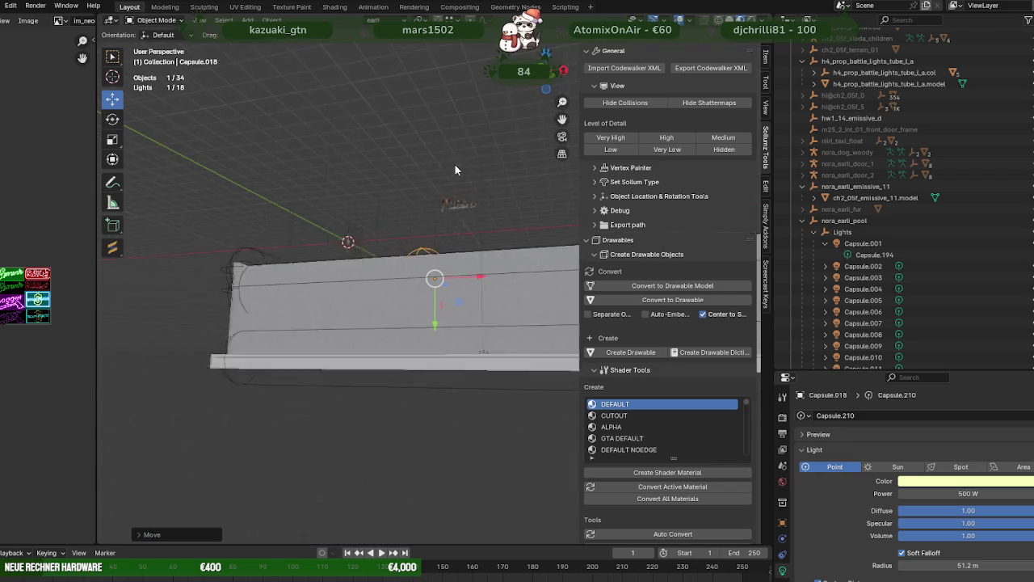
scroll(483, 168, down, 5)
middle_drag(463, 224, 366, 323)
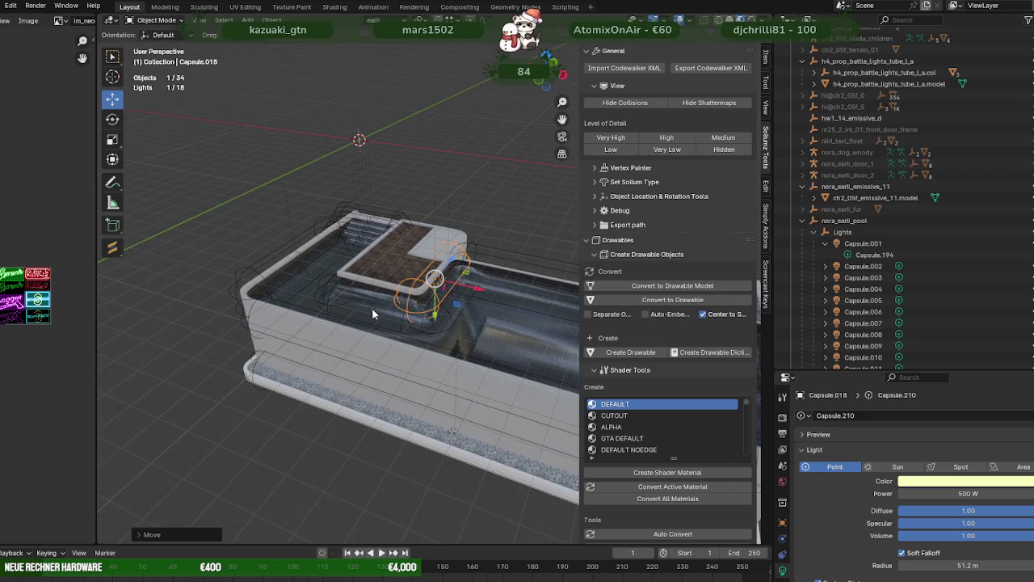
click(373, 314)
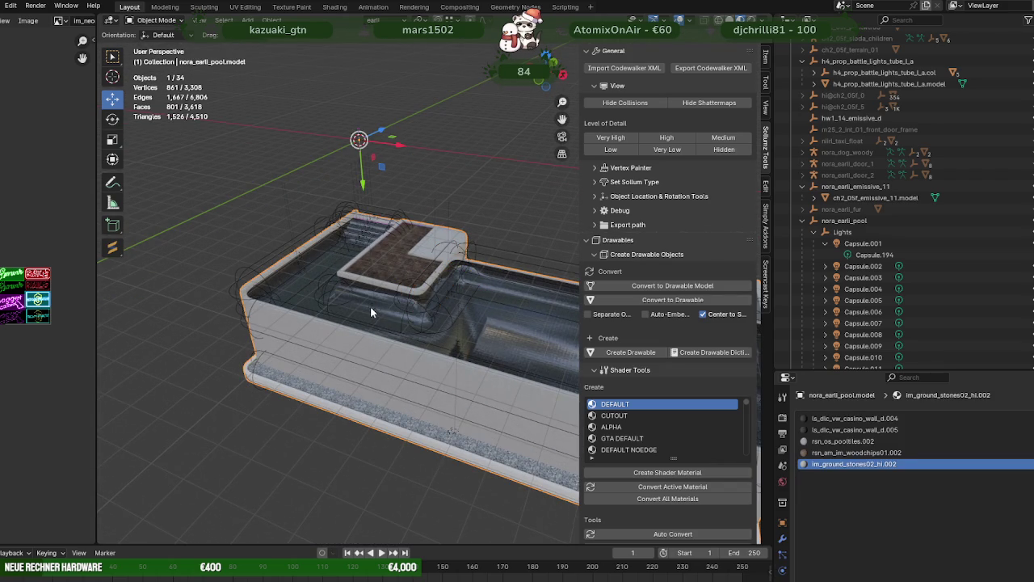
click(370, 307)
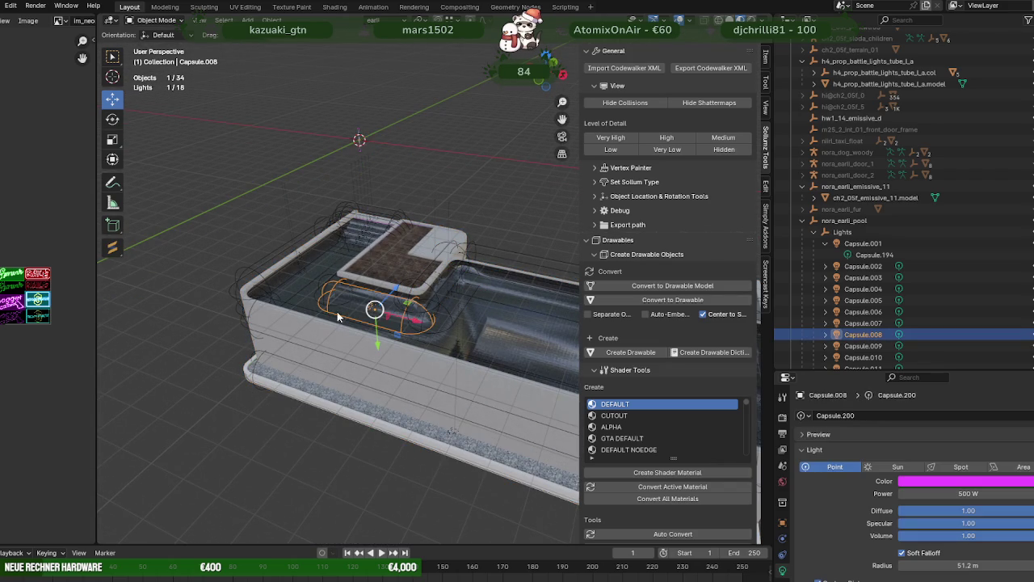
Step: Duplicate Capsule.008 in place and raise the copy, Capsule.019, straight up
key(KP_Decimal)
middle_drag(455, 346, 450, 302)
key(shift+d)
right_click(441, 298)
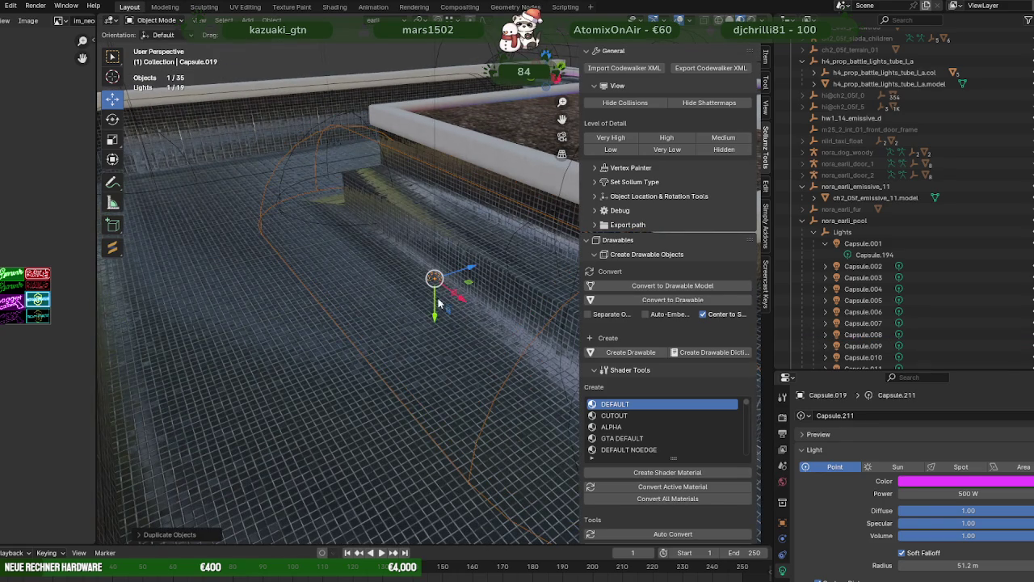
drag(434, 317, 467, 225)
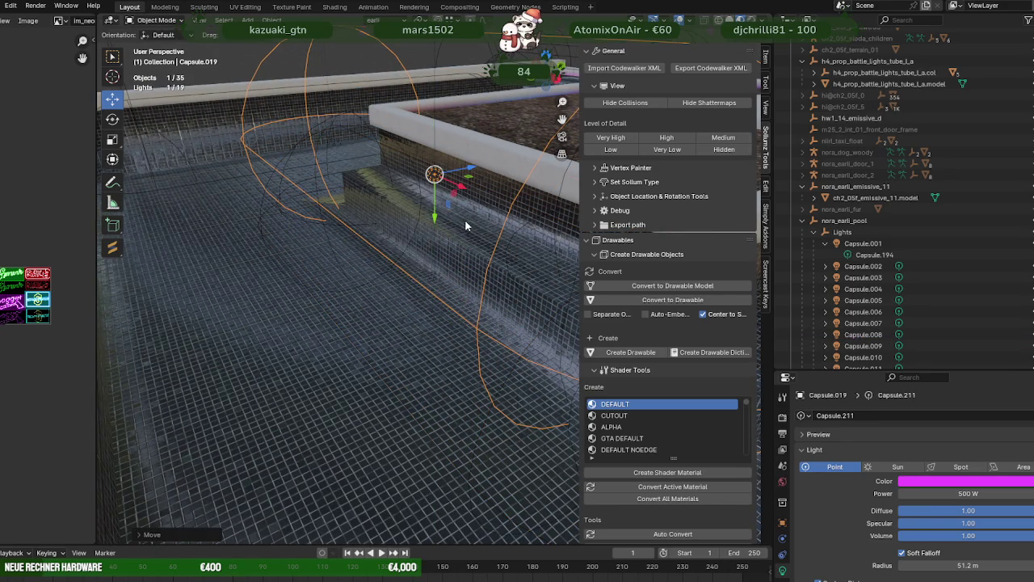
mouse_move(436, 262)
middle_down()
mouse_move(404, 322)
mouse_move(411, 182)
mouse_move(361, 186)
mouse_move(439, 260)
middle_up()
scroll(366, 347, down, 8)
key(KP_Decimal)
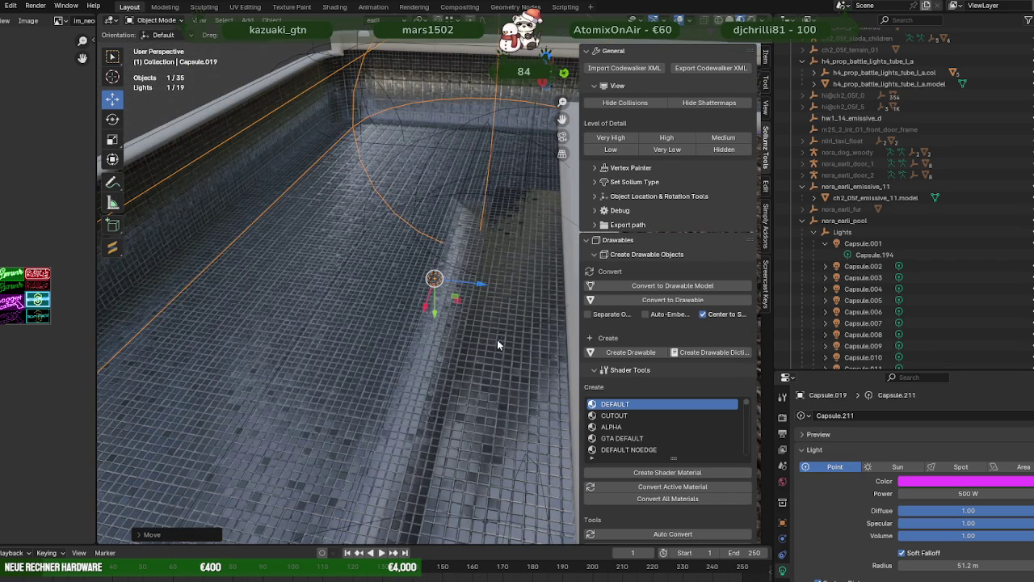
Step: Move Capsule.019 along the pool's inner wall beside the planter
middle_drag(480, 287, 614, 292)
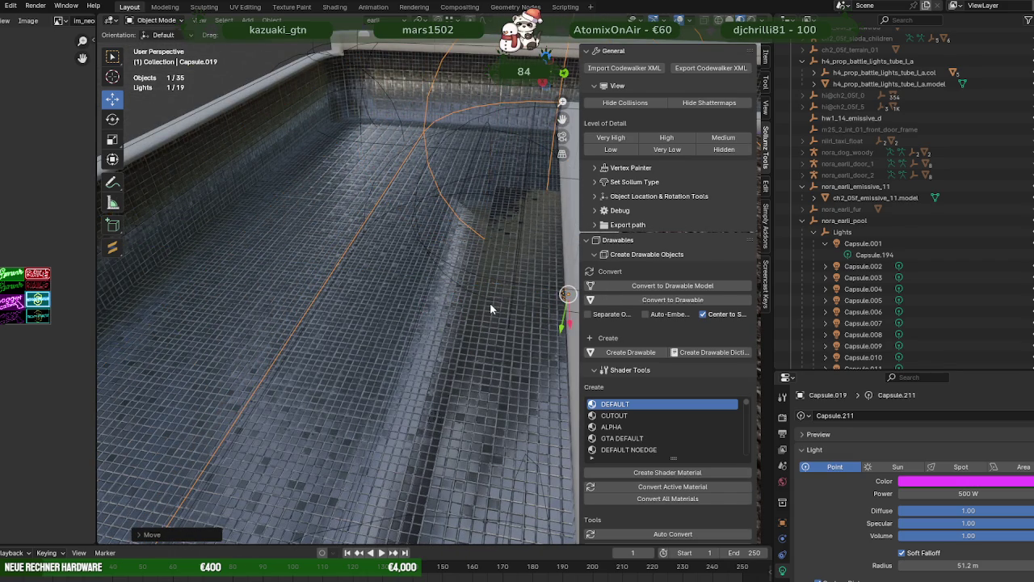
middle_drag(485, 306, 419, 287)
scroll(391, 269, down, 2)
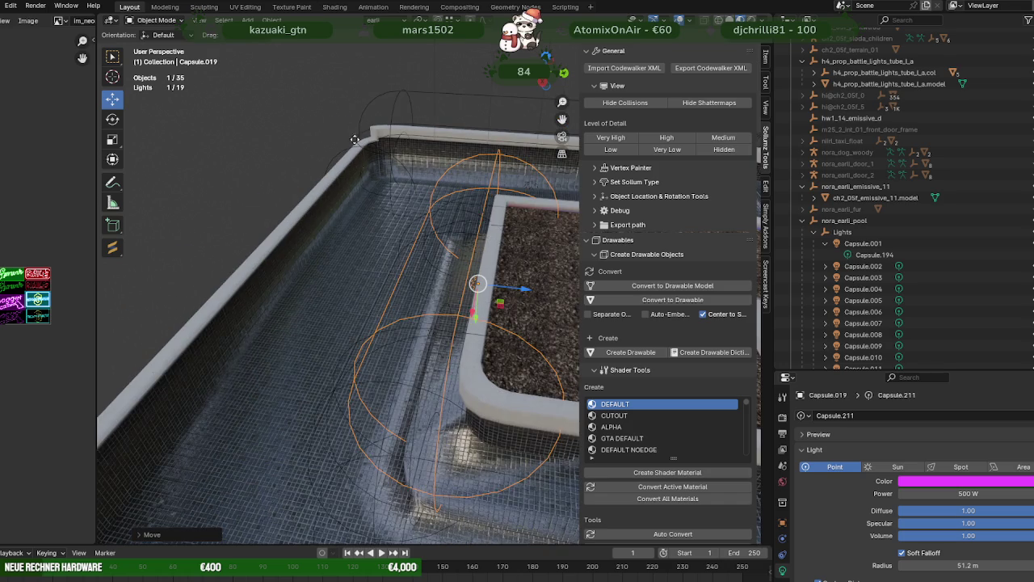
scroll(384, 182, down, 3)
scroll(383, 182, down, 2)
mouse_move(382, 182)
middle_down()
mouse_move(475, 172)
mouse_move(475, 249)
middle_up()
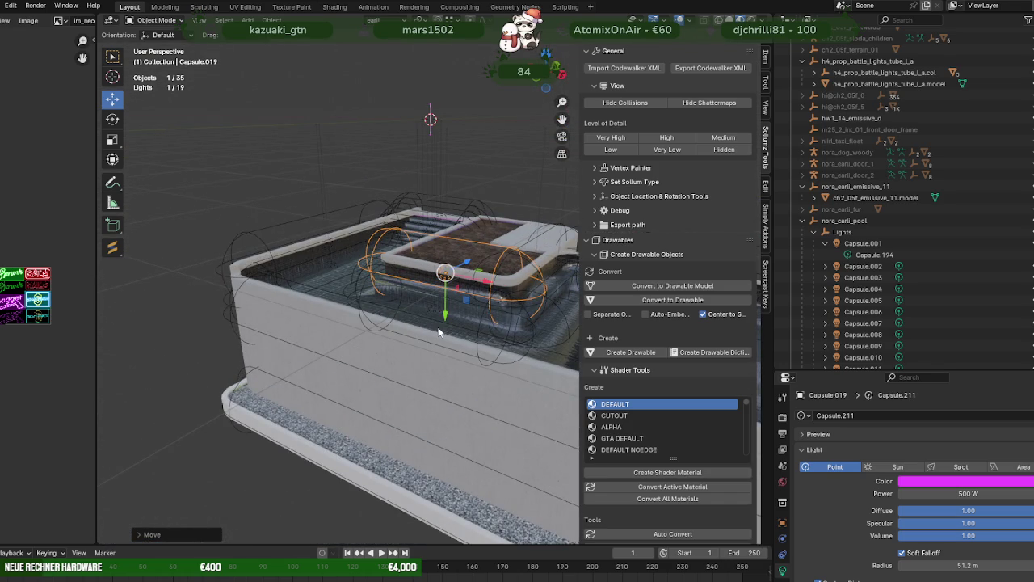
scroll(465, 307, up, 5)
drag(468, 304, 486, 263)
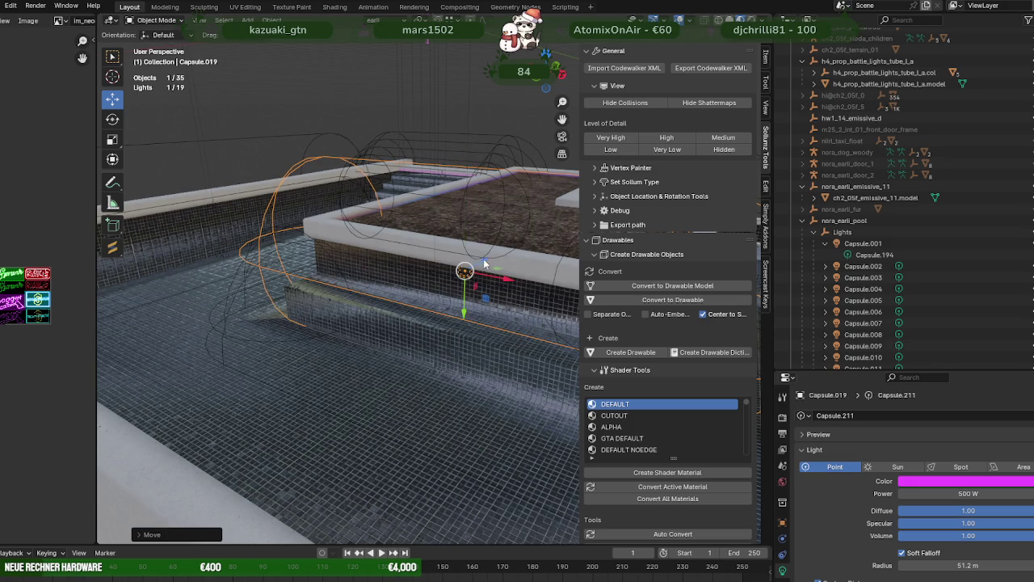
Step: Nudge Capsule.019 slightly along the X axis against the tiled wall
scroll(312, 192, down, 2)
scroll(312, 192, down, 2)
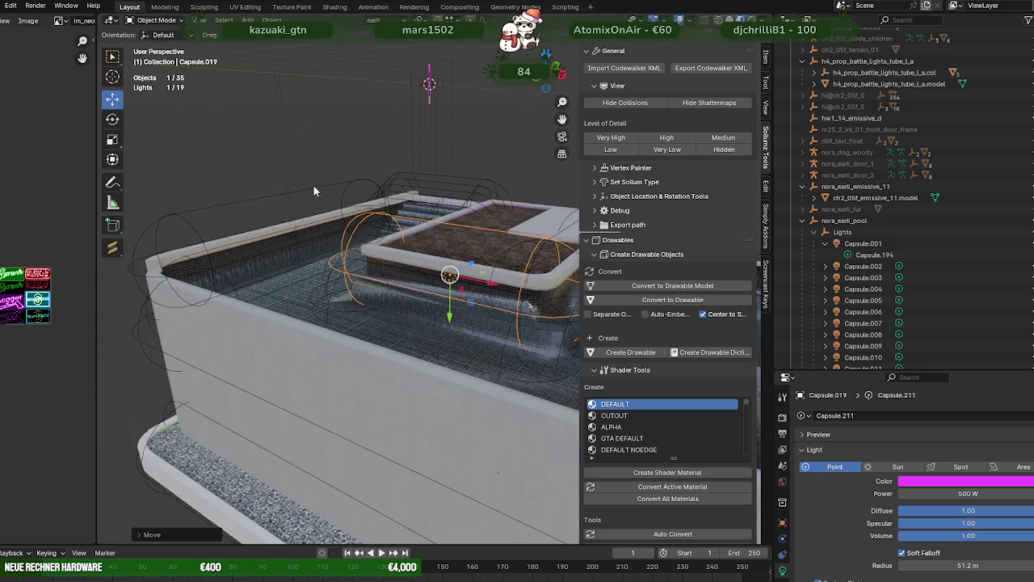
scroll(311, 192, down, 5)
mouse_move(398, 184)
middle_down()
mouse_move(488, 201)
mouse_move(416, 245)
middle_up()
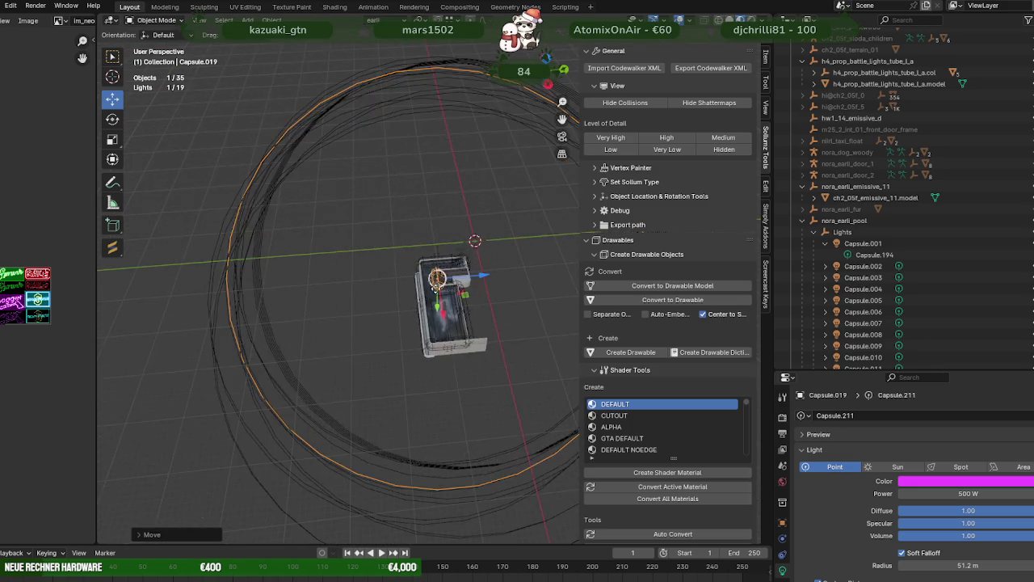
scroll(453, 279, up, 5)
scroll(485, 280, up, 4)
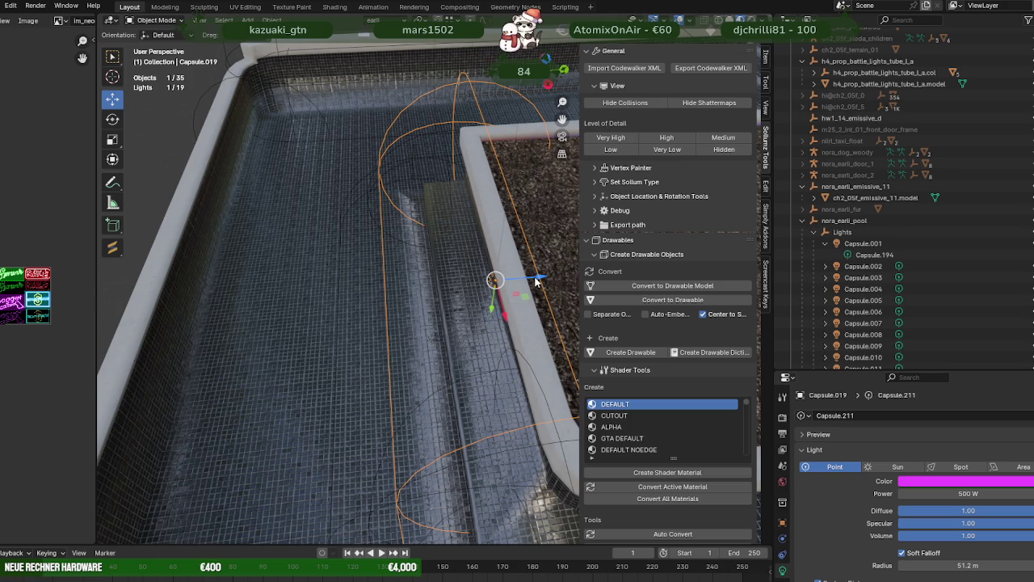
drag(536, 281, 541, 279)
mouse_move(542, 280)
middle_down()
mouse_move(479, 304)
mouse_move(429, 307)
middle_up()
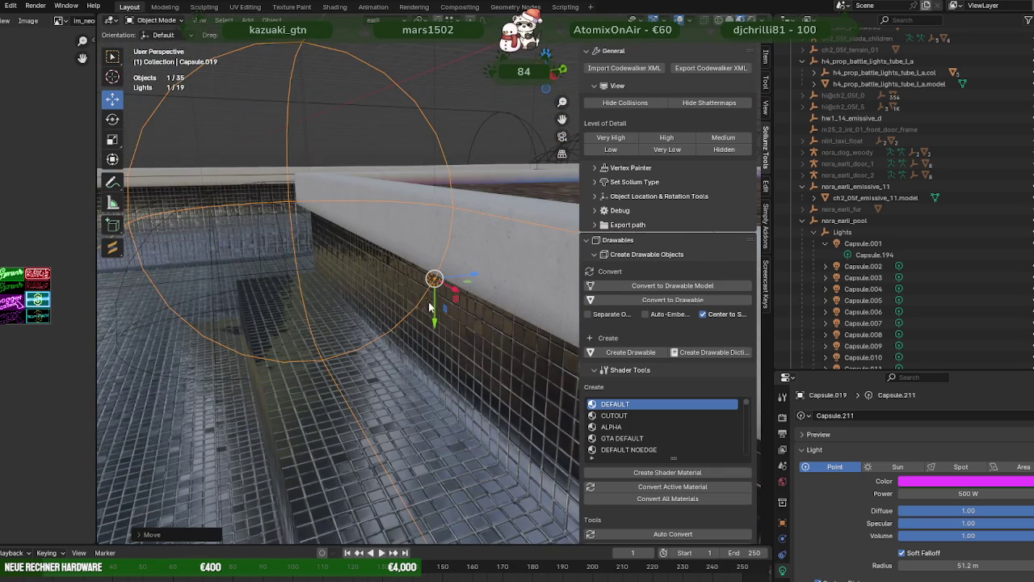
Step: Recolour Capsule.019 from magenta to pale yellow hex F6FFBA
click(1008, 483)
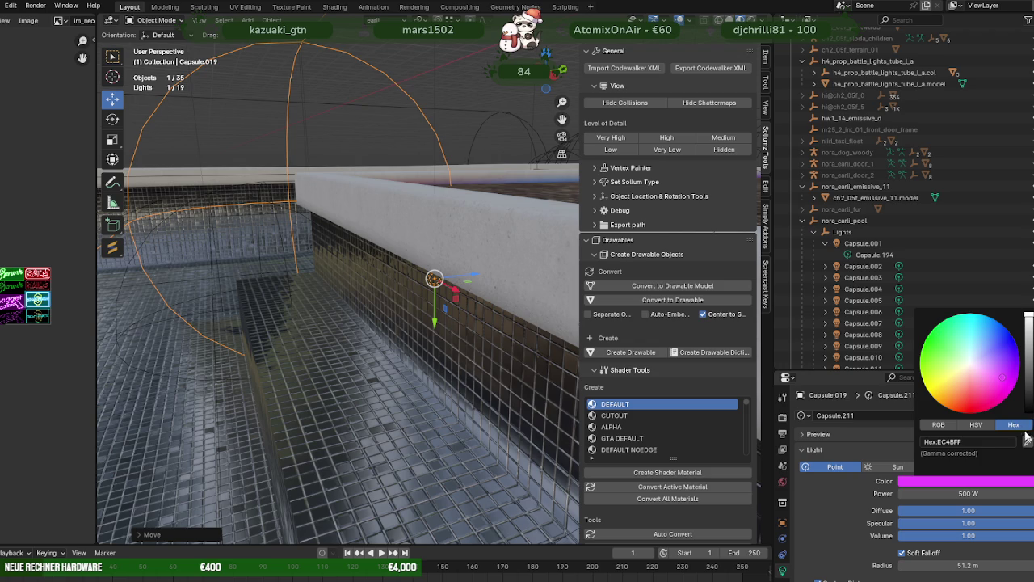
click(977, 445)
key(Return)
mouse_move(408, 337)
middle_down()
mouse_move(475, 314)
mouse_move(499, 323)
middle_up()
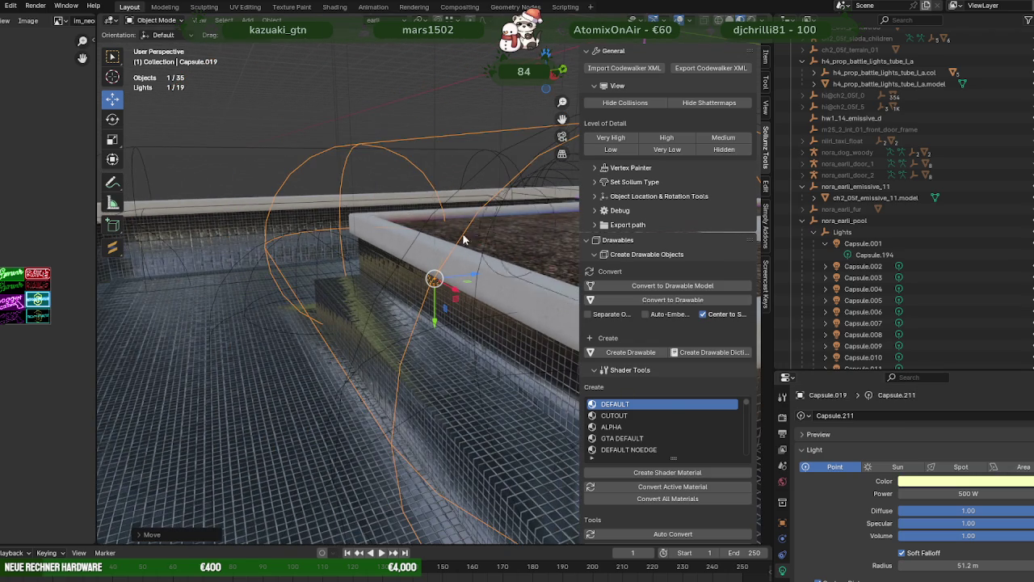
scroll(261, 175, down, 3)
scroll(288, 137, down, 4)
middle_drag(304, 191, 402, 308)
scroll(360, 352, up, 5)
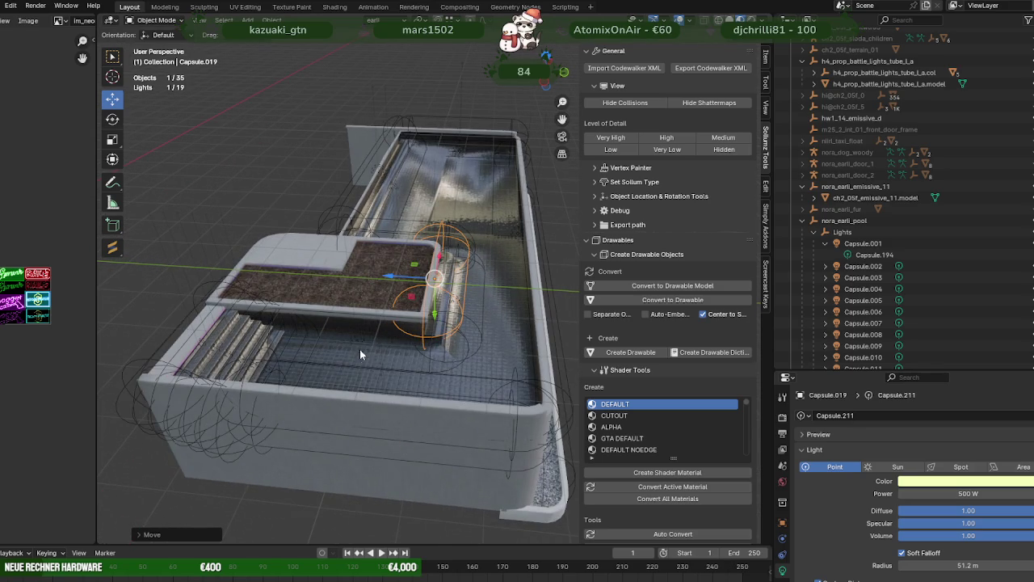
Step: Duplicate Capsule.006 by the steps, raise the copy vertically and shift it slightly along X
click(358, 342)
click(356, 337)
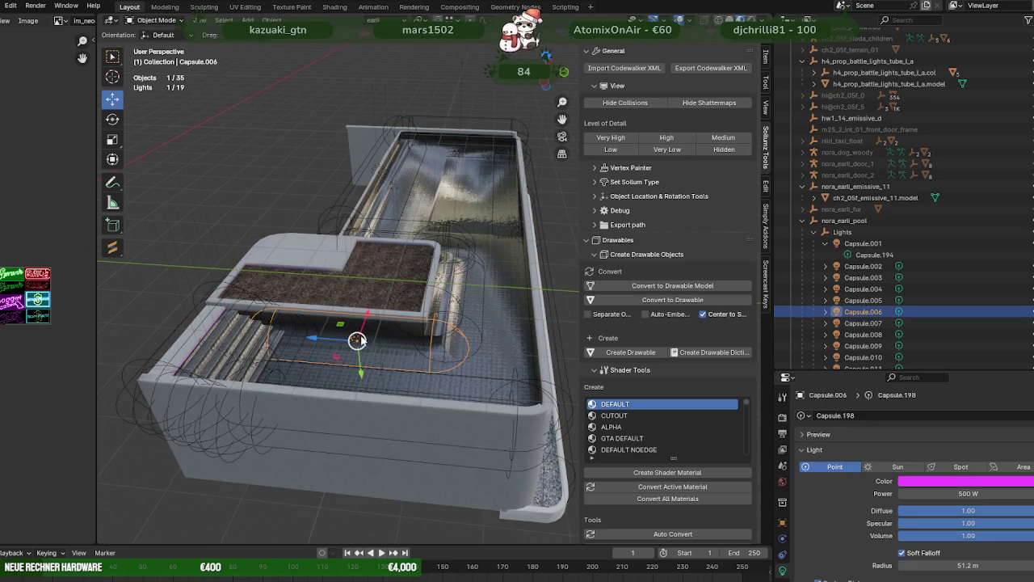
scroll(360, 338, up, 5)
scroll(383, 296, up, 2)
mouse_move(382, 295)
middle_down()
mouse_move(370, 281)
mouse_move(327, 286)
mouse_move(373, 268)
middle_up()
key(shift+d)
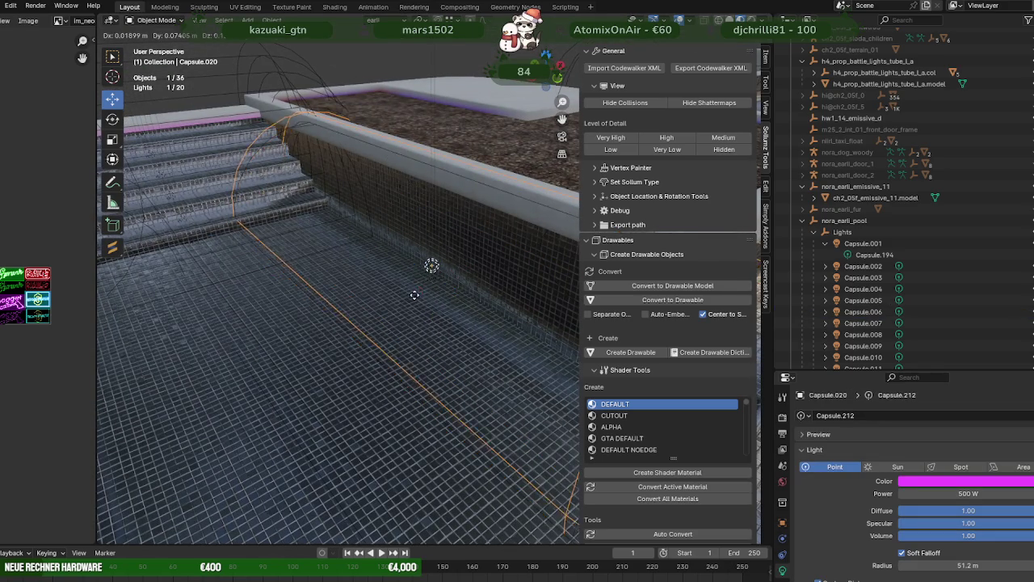
key(z)
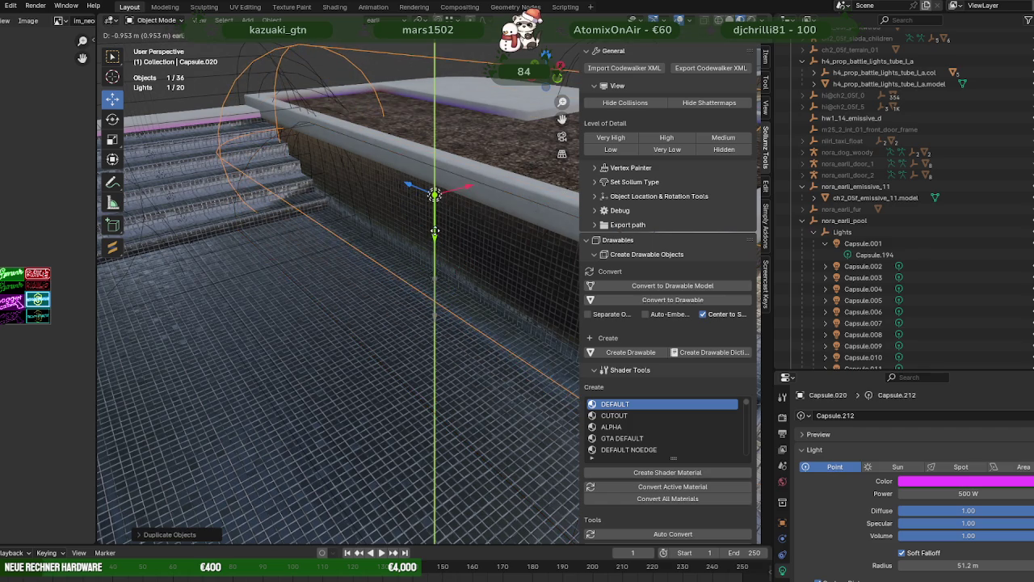
click(440, 222)
drag(465, 188, 473, 186)
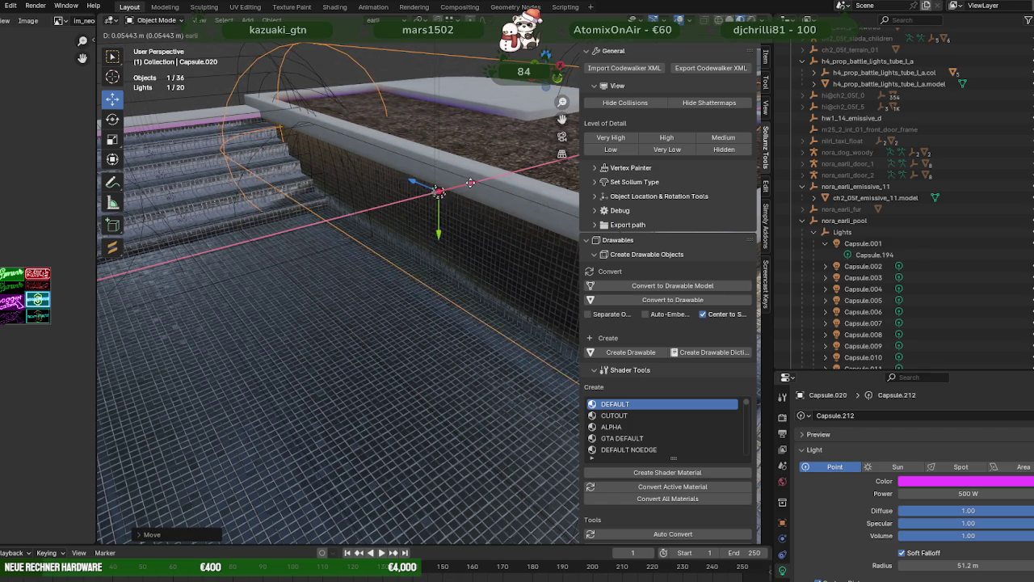
Step: Recolour Capsule.020 pale yellow F6FFBA and clear the selection
click(1002, 481)
click(1009, 485)
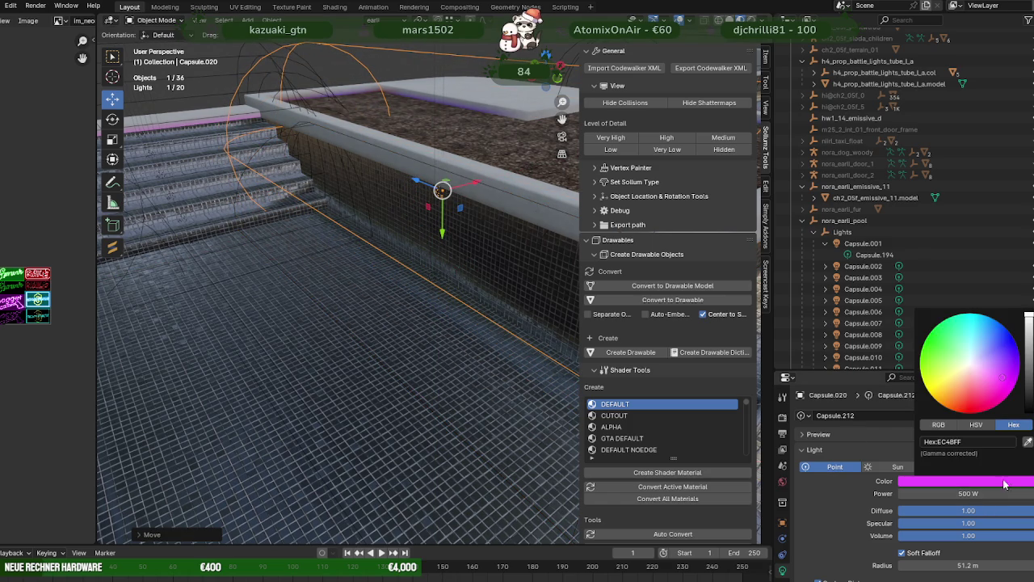
key(Return)
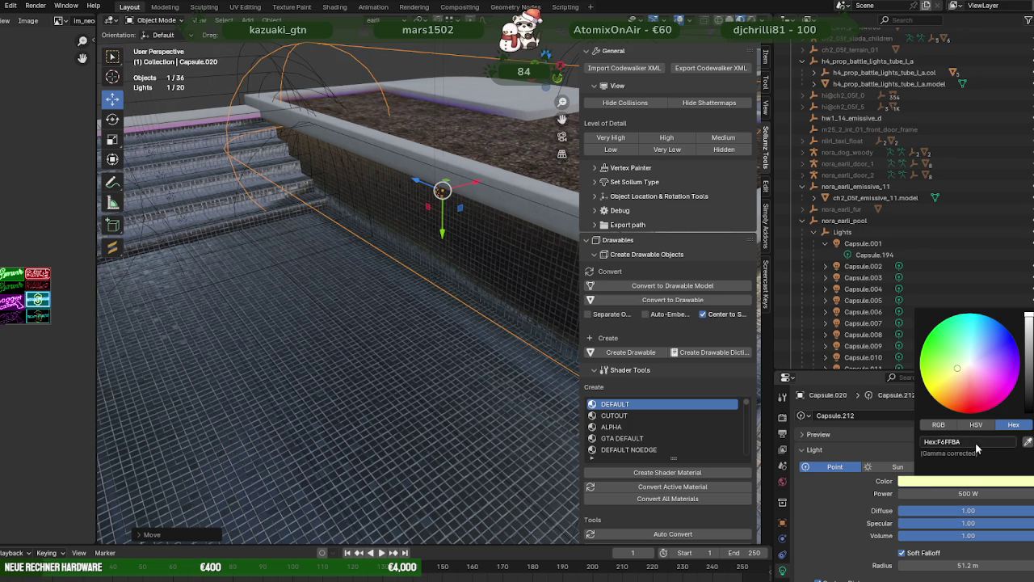
middle_drag(362, 242, 356, 259)
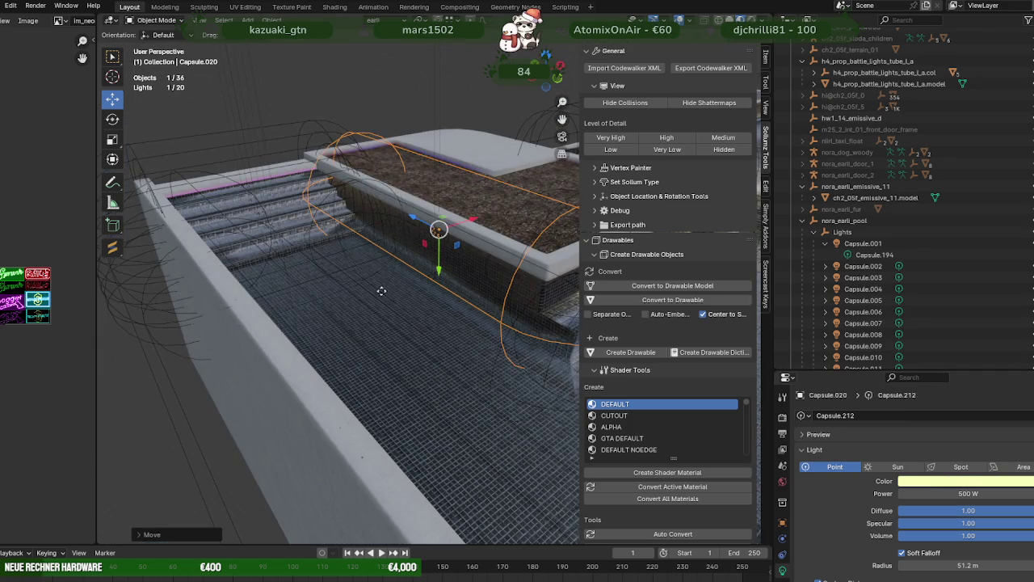
scroll(180, 431, down, 5)
middle_drag(180, 431, 310, 370)
click(398, 357)
mouse_move(488, 335)
middle_down()
mouse_move(423, 368)
mouse_move(363, 378)
mouse_move(346, 367)
mouse_move(400, 396)
middle_up()
scroll(442, 363, up, 4)
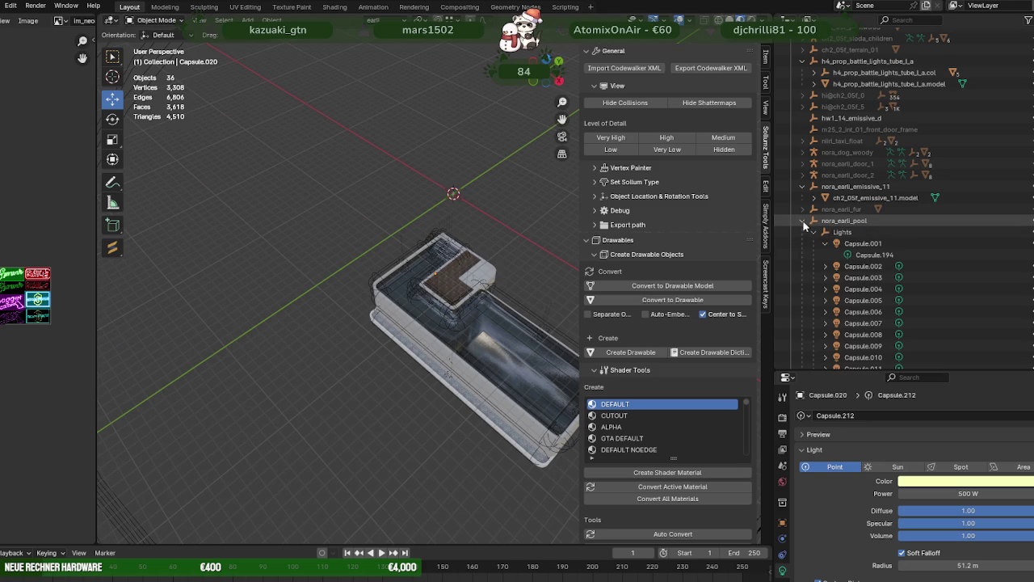
Step: Select nora_earli_pool in the Outliner and export it as CodeWalker XML to the hausearli folder
click(802, 222)
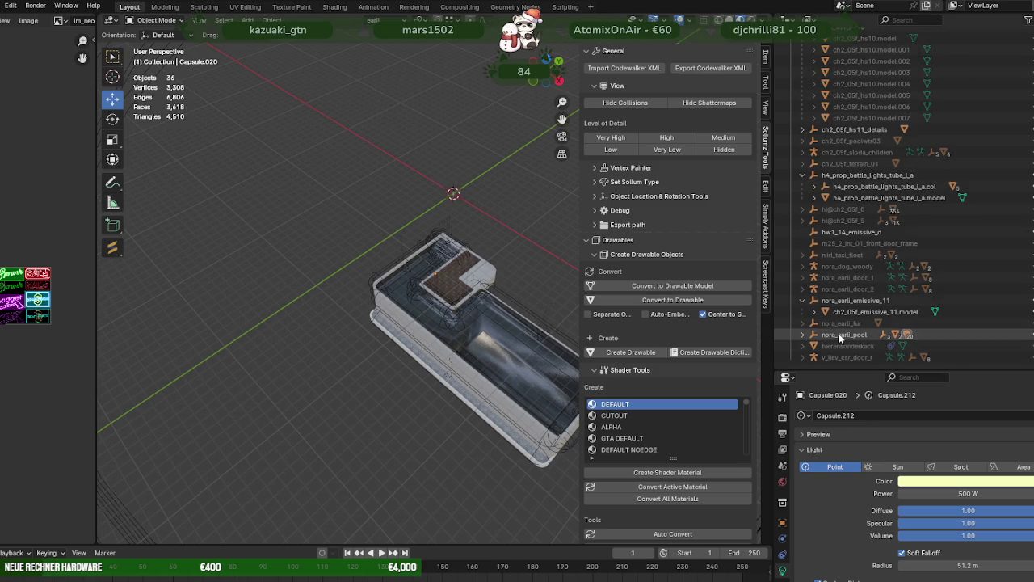
click(809, 334)
click(692, 71)
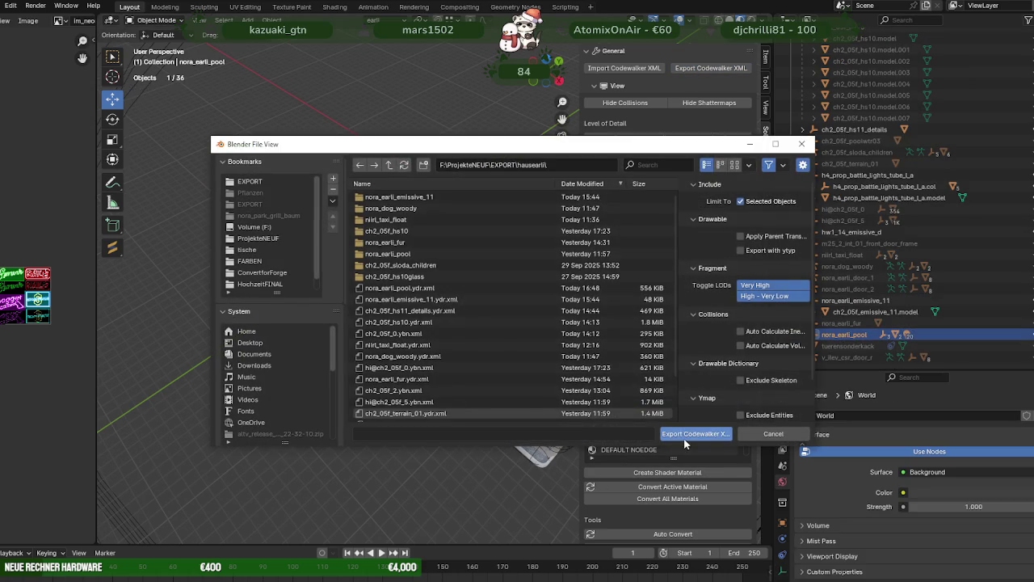
click(687, 444)
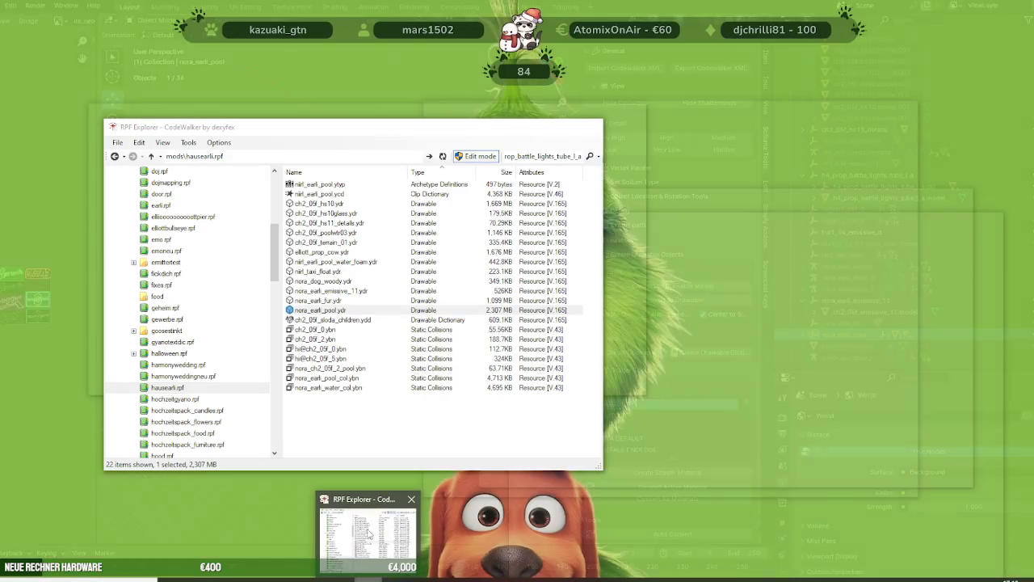
click(317, 534)
mouse_move(70, 547)
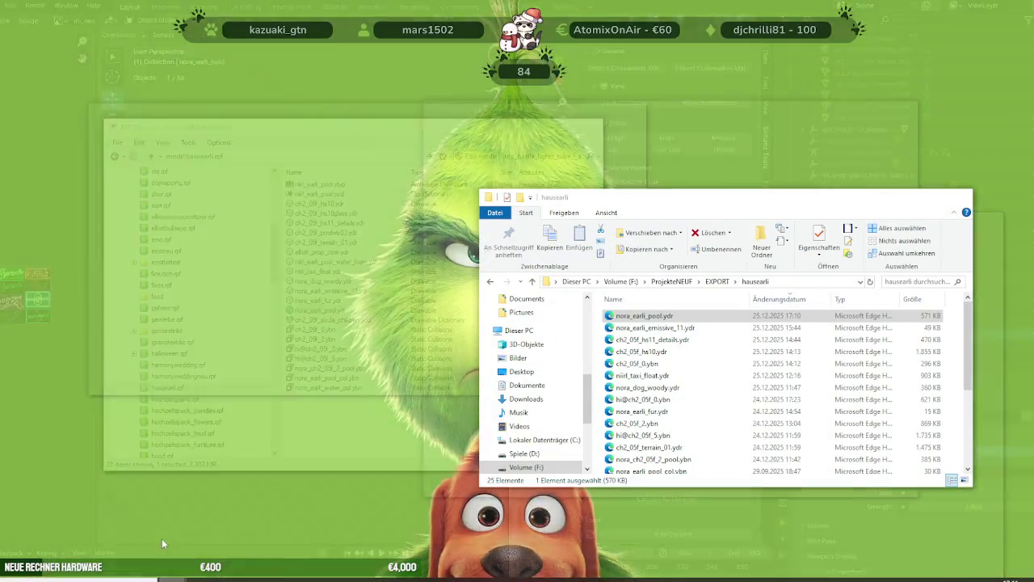
Step: Add nora_earli_pool.ydr from the export folder into the hausearli.rpf archive
click(162, 539)
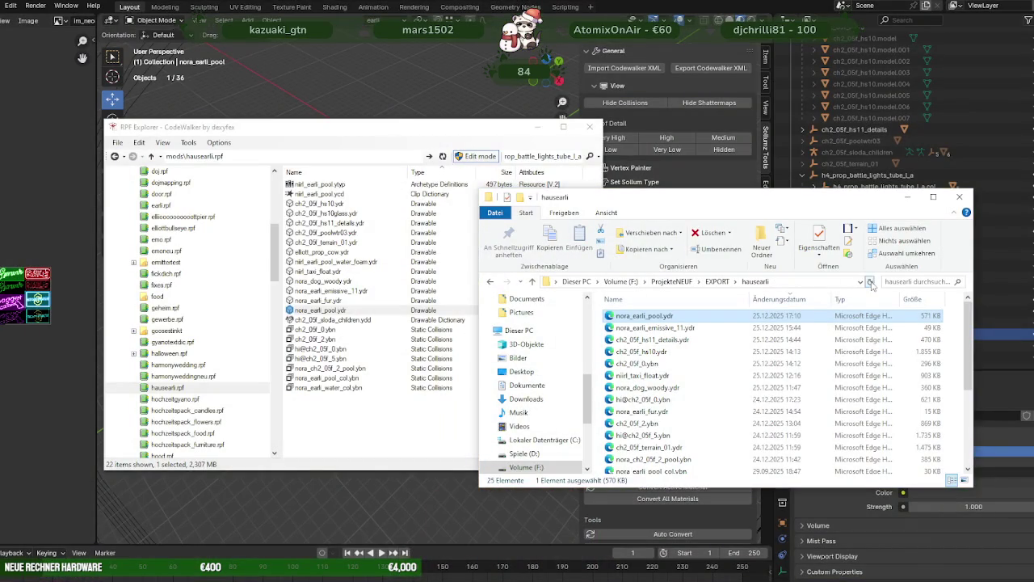
drag(644, 315, 332, 409)
drag(338, 368, 336, 315)
Step: Open nora_earli_pool.ydr in the model viewer and show its Light Editor with 20 capsule lights
double_click(323, 311)
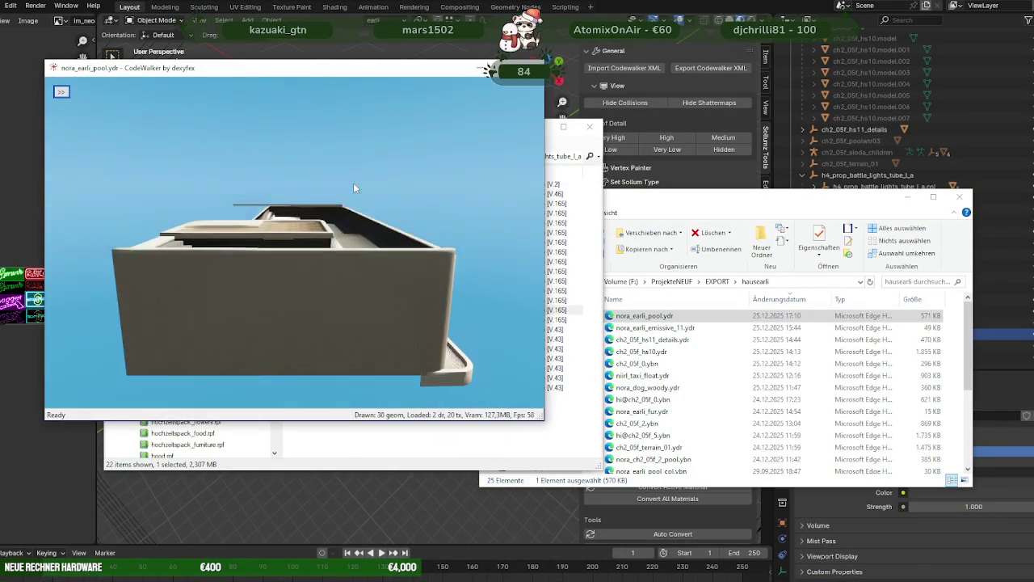
drag(442, 241, 342, 292)
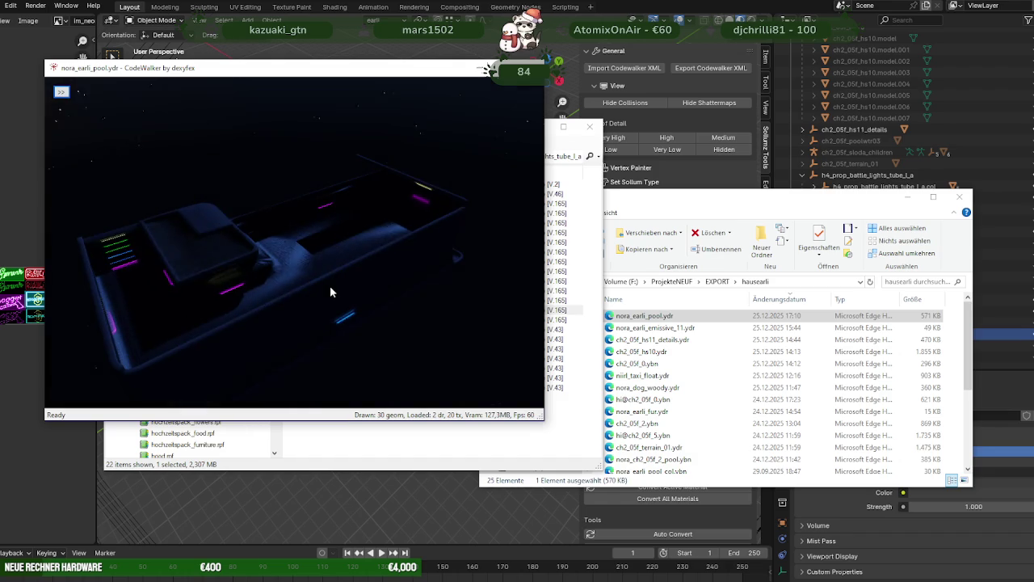
click(61, 91)
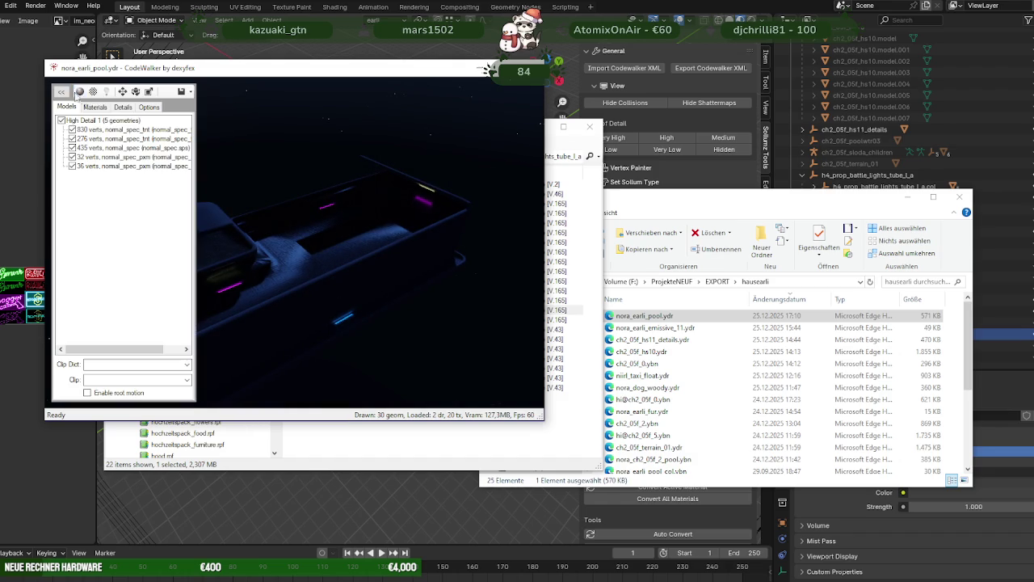
click(106, 91)
drag(301, 74, 730, 119)
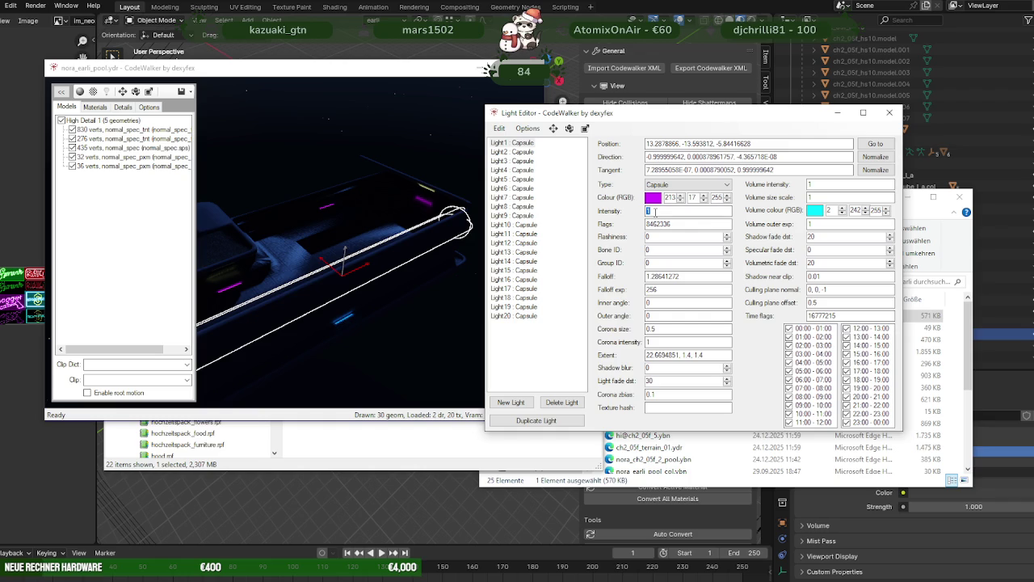
Step: Raise the intensity of the first lights (Light1–Light3) from 1 to 50 in the Light Editor
click(533, 154)
click(534, 162)
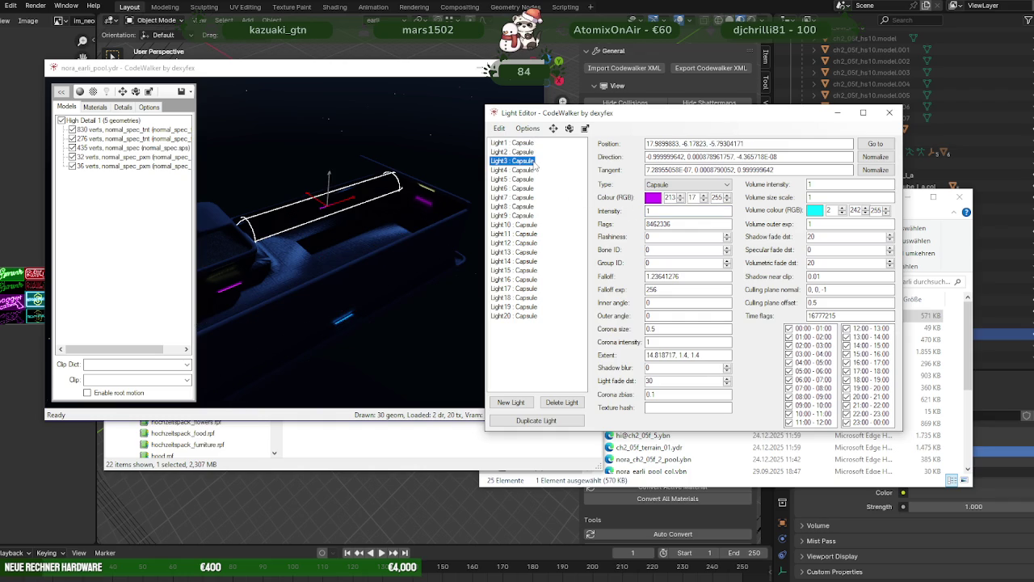
double_click(656, 211)
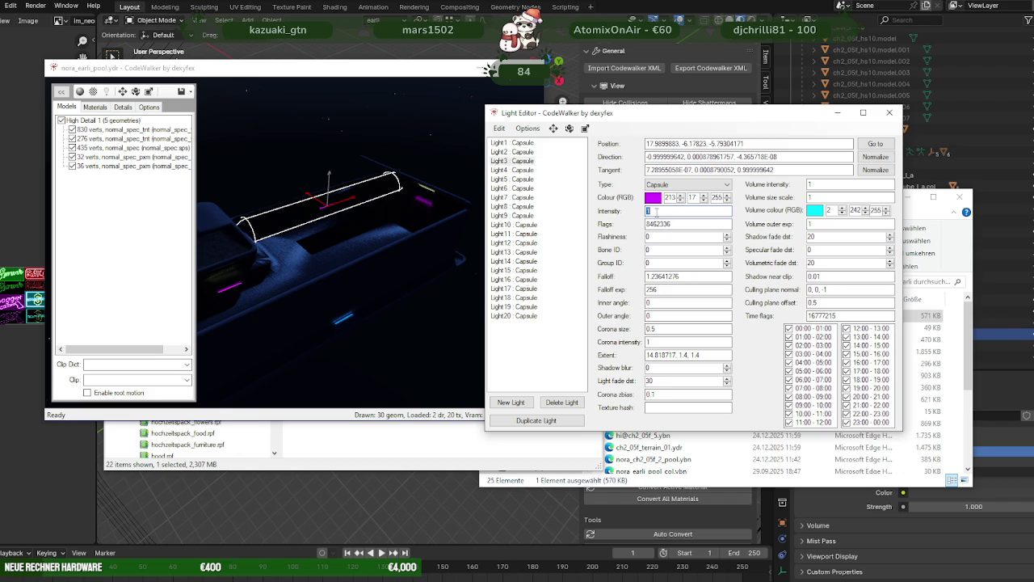
text(50)
click(512, 143)
click(517, 161)
double_click(661, 210)
text(50)
Step: Set Light4 through Light7 to intensity 50, then enlarge and orbit the preview to see the brighter pool
click(512, 169)
double_click(657, 212)
text(50)
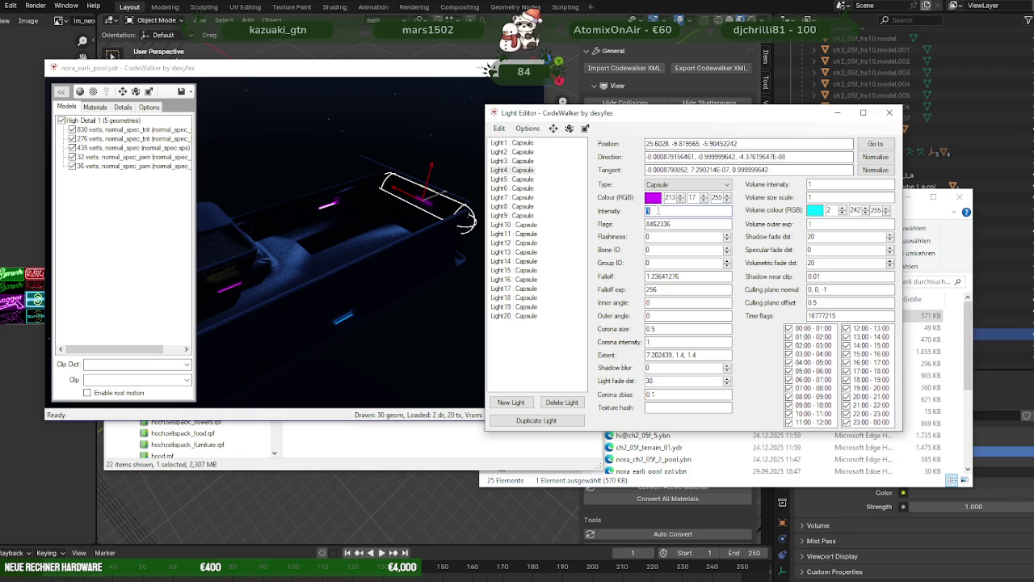
click(517, 179)
double_click(655, 211)
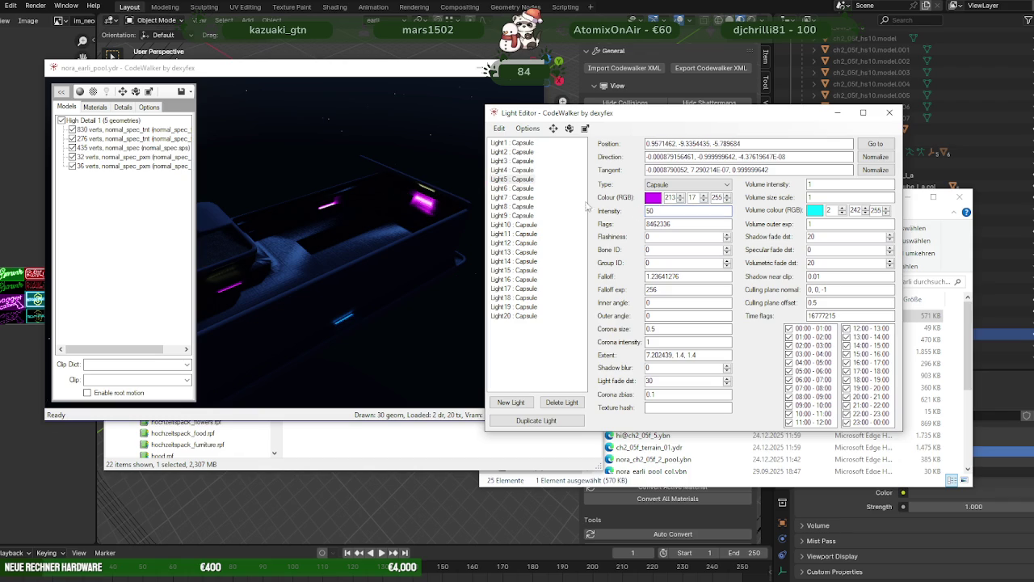
click(513, 187)
double_click(655, 210)
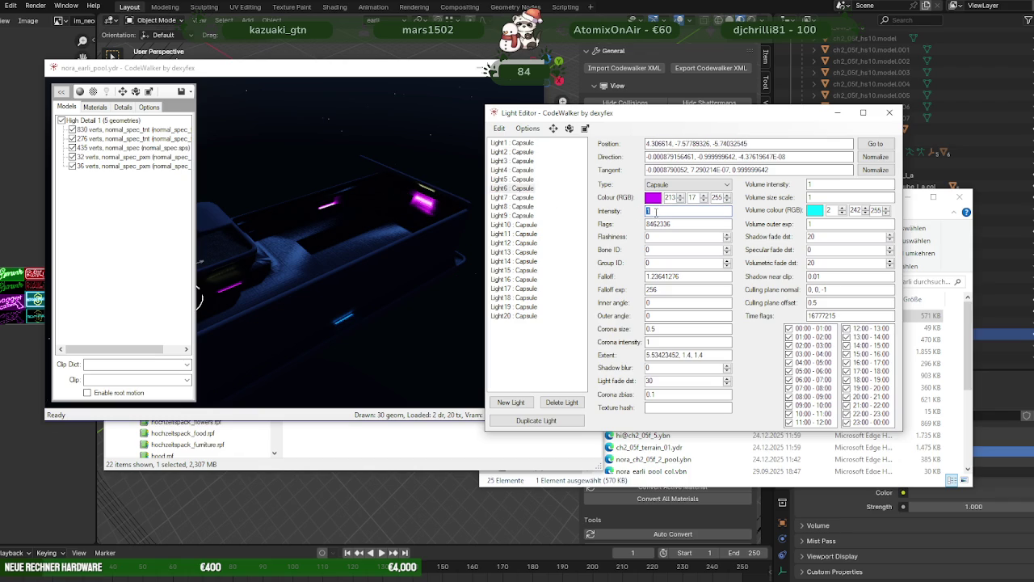
click(512, 197)
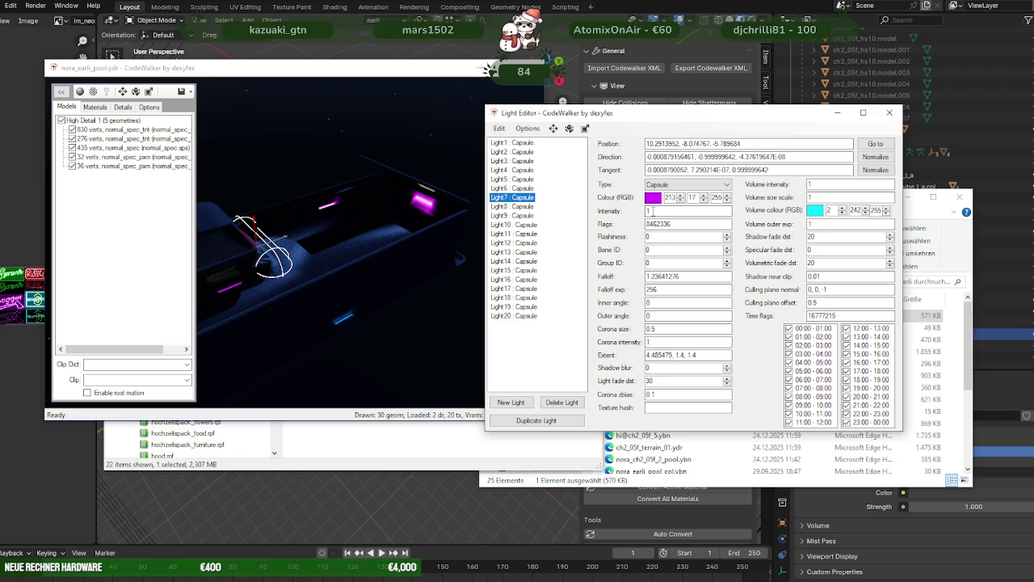
double_click(655, 211)
click(521, 68)
mouse_move(388, 210)
mouse_down()
mouse_move(250, 198)
mouse_move(339, 276)
mouse_move(536, 209)
mouse_up()
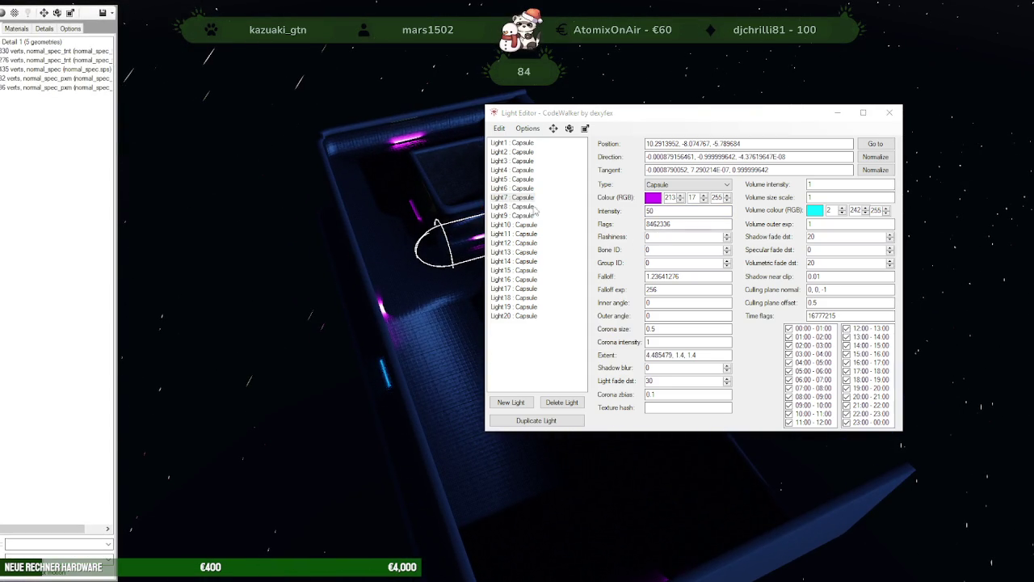
Step: Edit the intensities of Light8–Light11, starting with Light8 at 50
click(533, 207)
click(656, 211)
text(50)
click(517, 216)
click(653, 211)
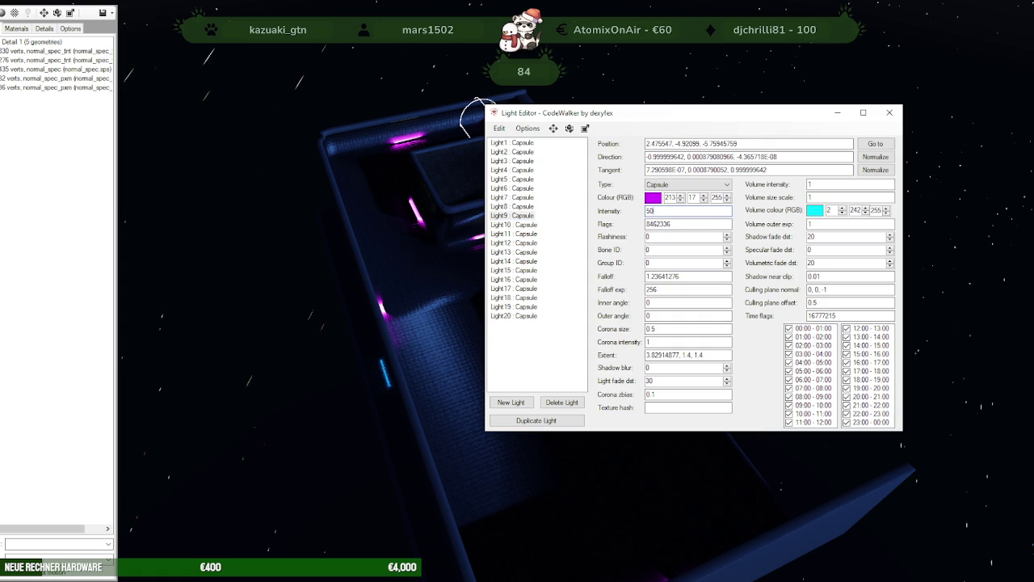
click(517, 225)
click(654, 211)
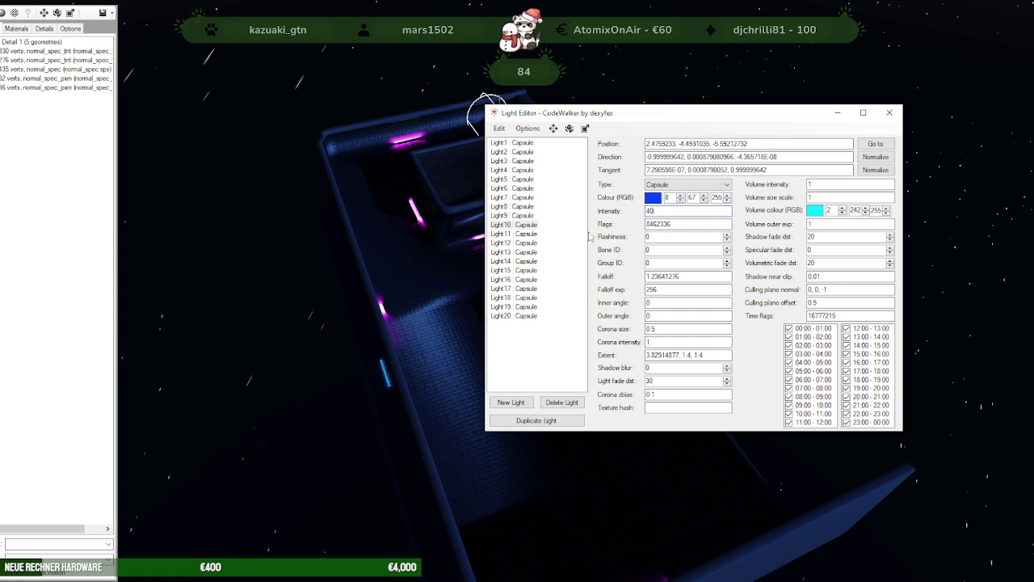
click(517, 233)
click(651, 211)
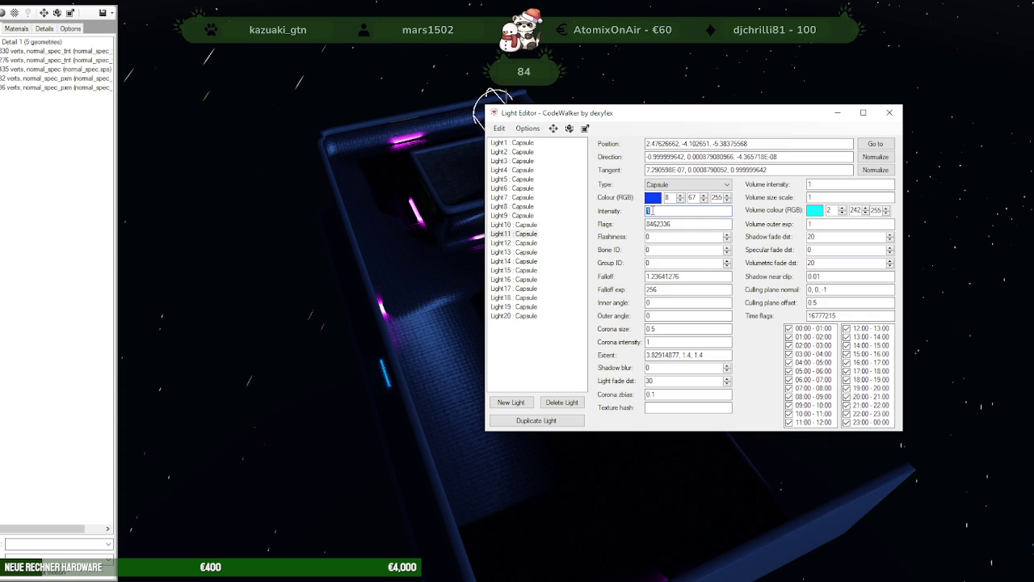
Step: Set Light12's intensity to 20 and Light13's intensity to 1
click(517, 244)
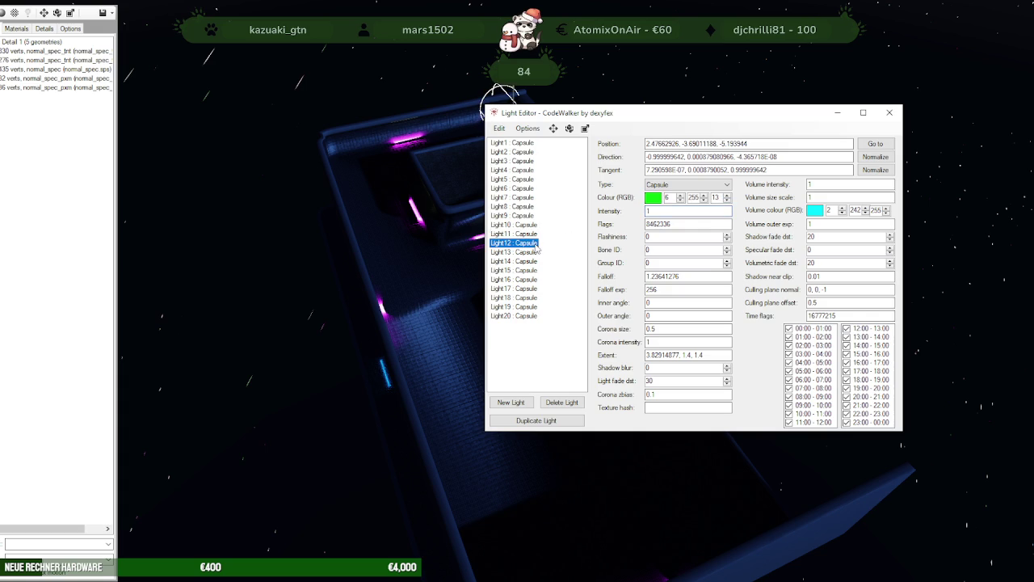
click(663, 211)
text(20)
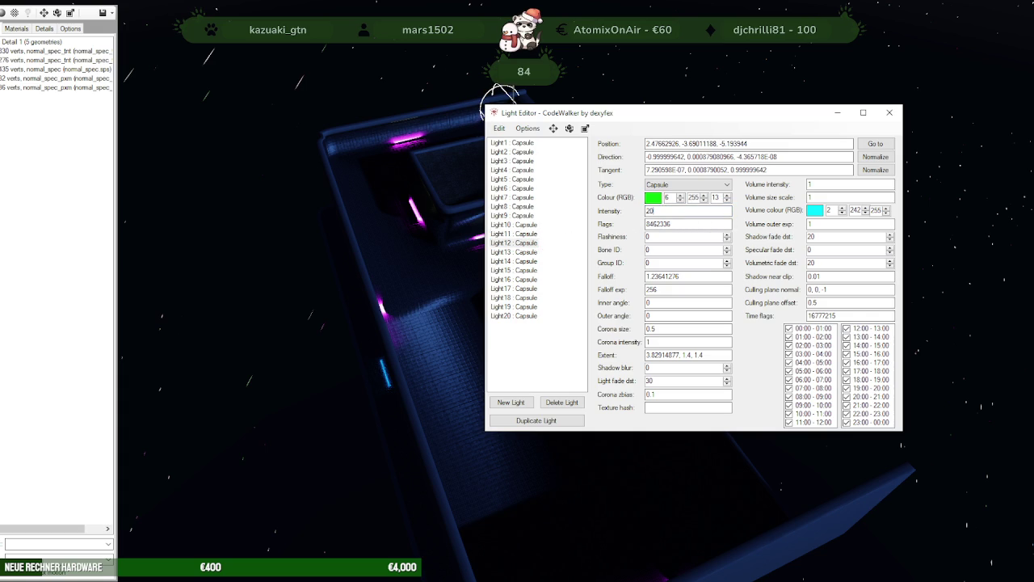
click(517, 253)
click(661, 211)
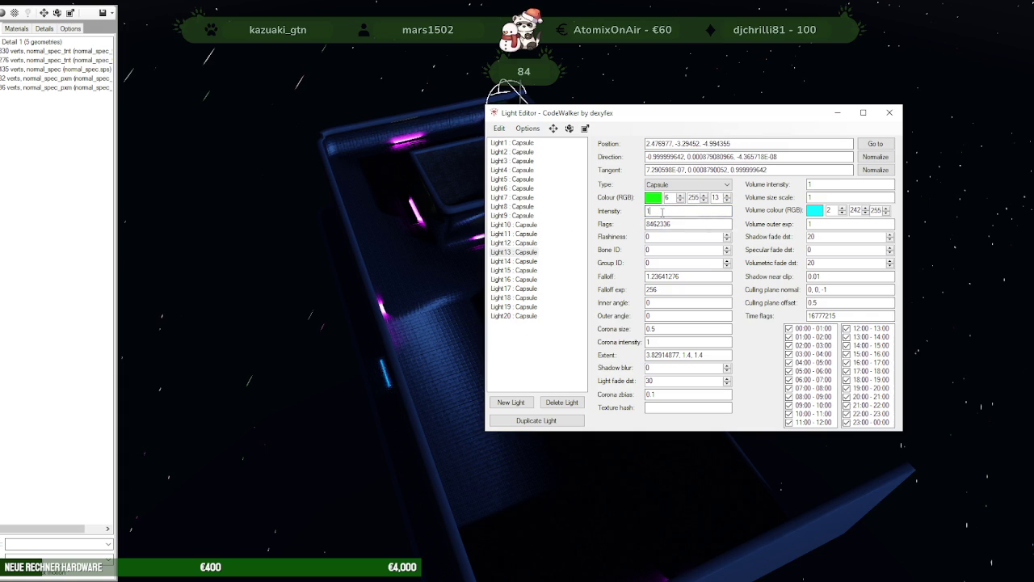
text(1)
Step: Move the Light Editor aside and orbit the preview to check the lights along the pool steps
drag(611, 113, 550, 113)
mouse_move(227, 228)
mouse_down()
mouse_move(358, 242)
mouse_move(498, 202)
mouse_move(414, 250)
mouse_move(485, 239)
mouse_up()
scroll(415, 251, up, 2)
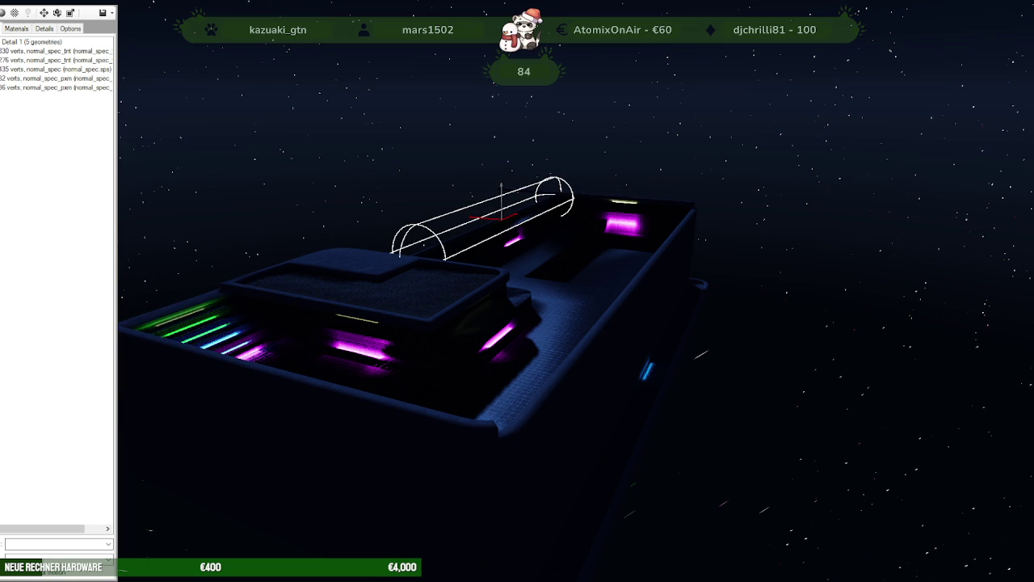
mouse_move(456, 228)
mouse_down()
mouse_move(497, 332)
mouse_move(518, 327)
mouse_up()
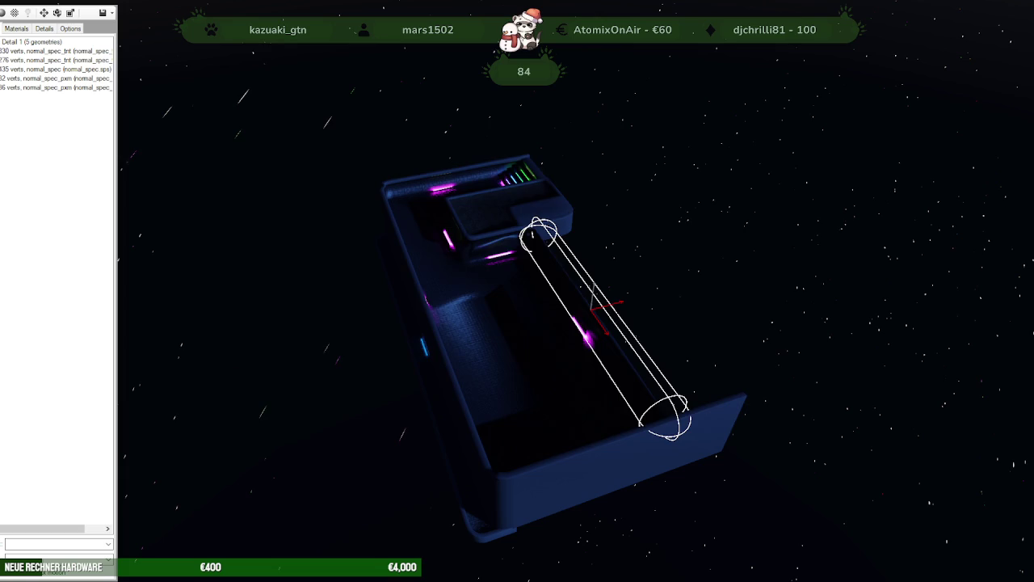
drag(349, 135, 622, 136)
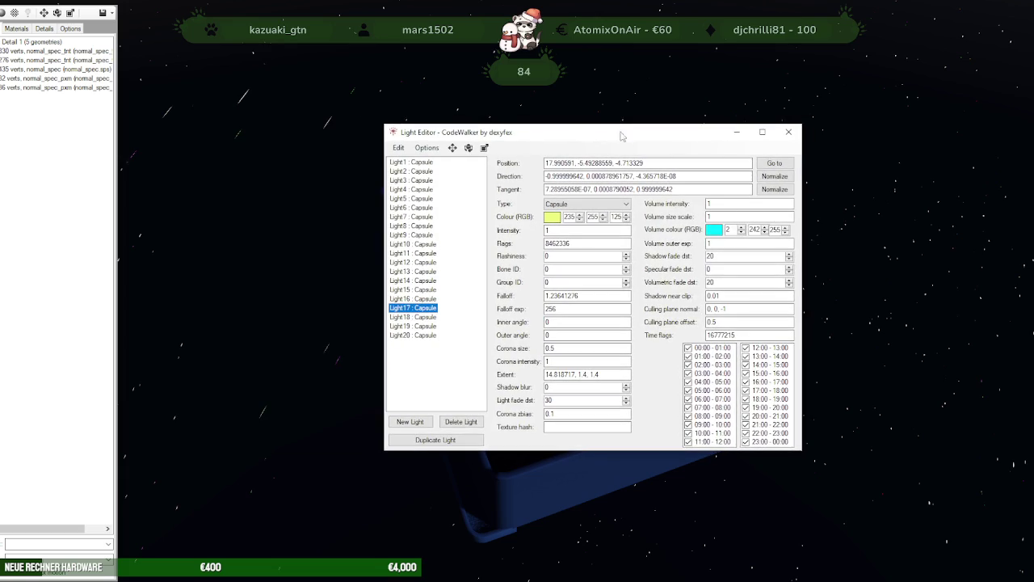
Step: Save nora_earli_pool.ydr, replace the old copy in the nora_earli_haus_mapping stream folder, and restart the test server
click(102, 14)
click(102, 15)
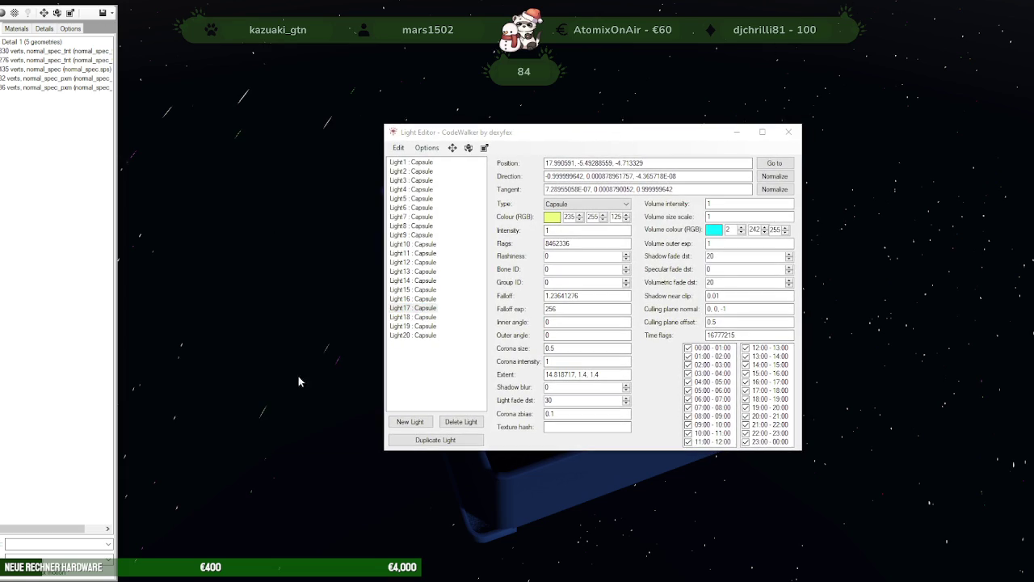
mouse_move(71, 533)
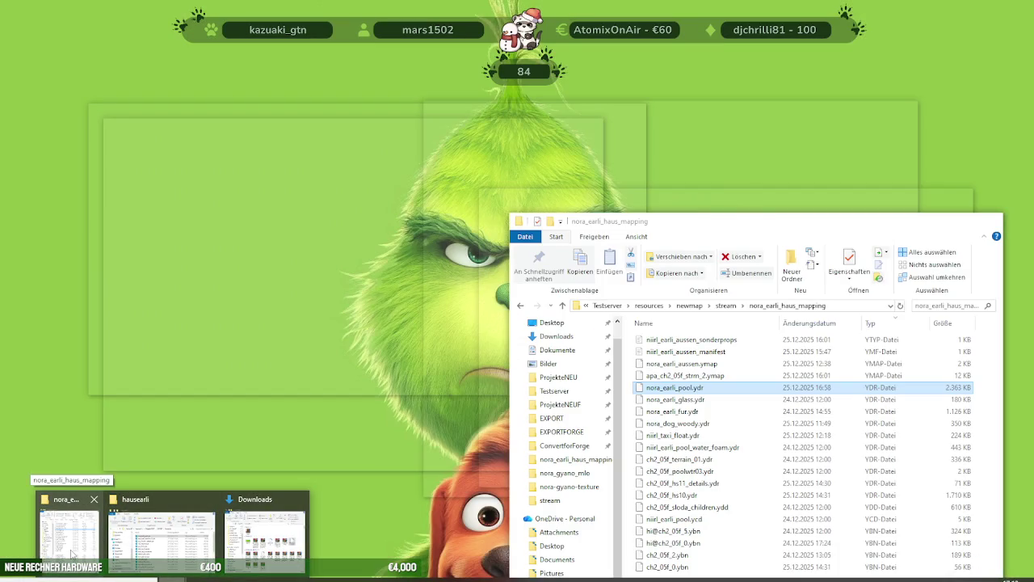
click(71, 554)
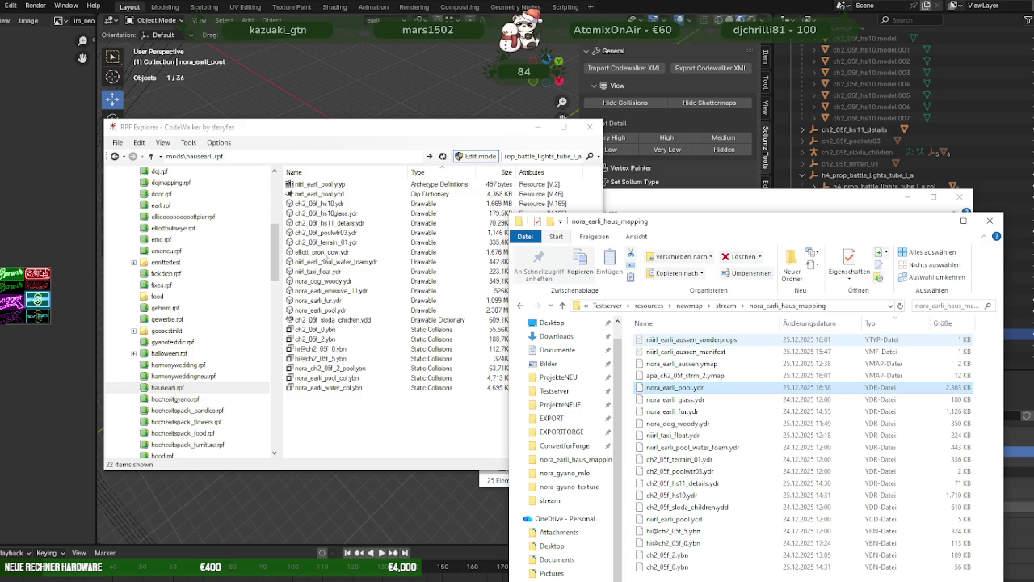
drag(339, 310, 617, 391)
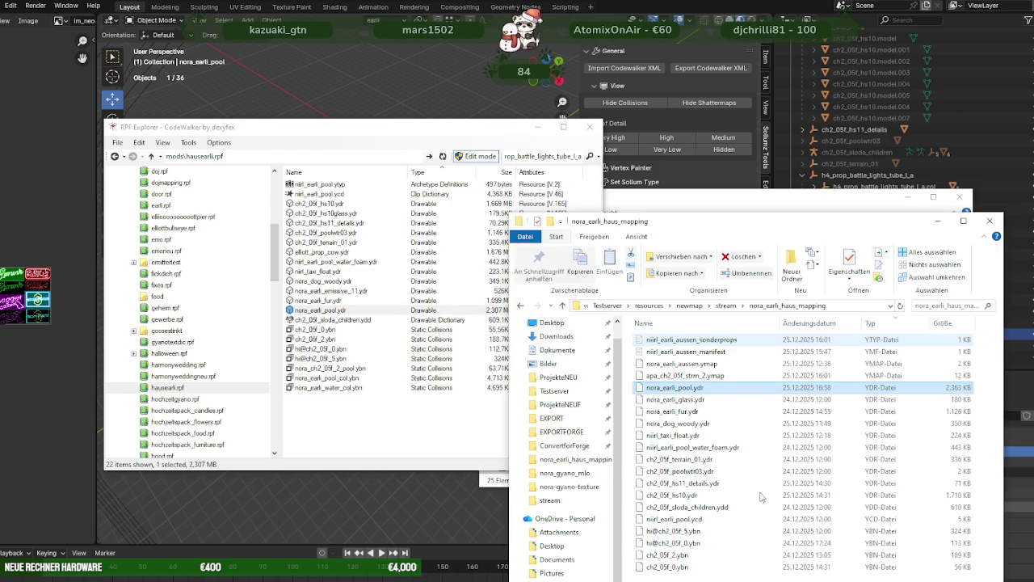
click(489, 220)
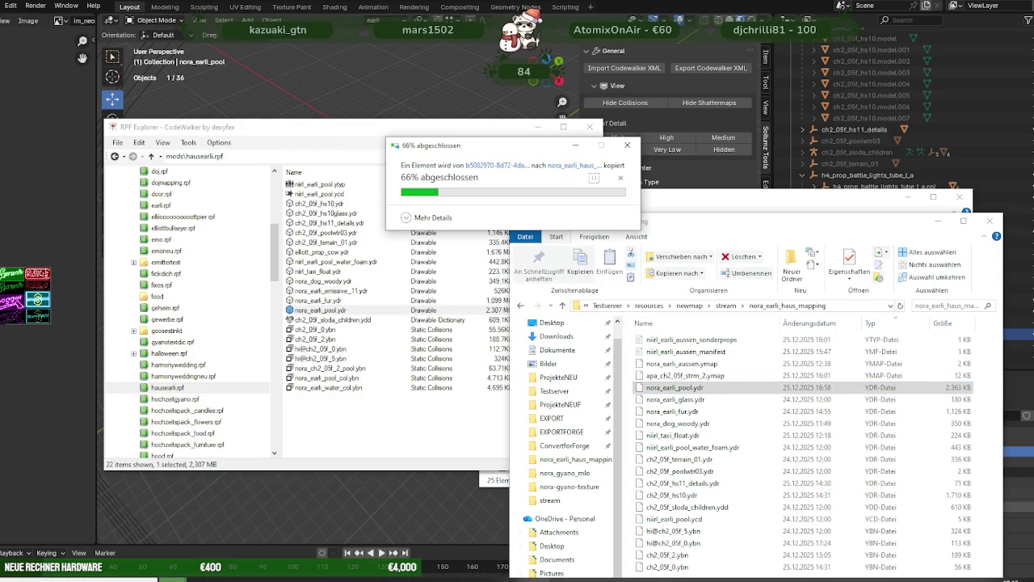
key(alt+Tab)
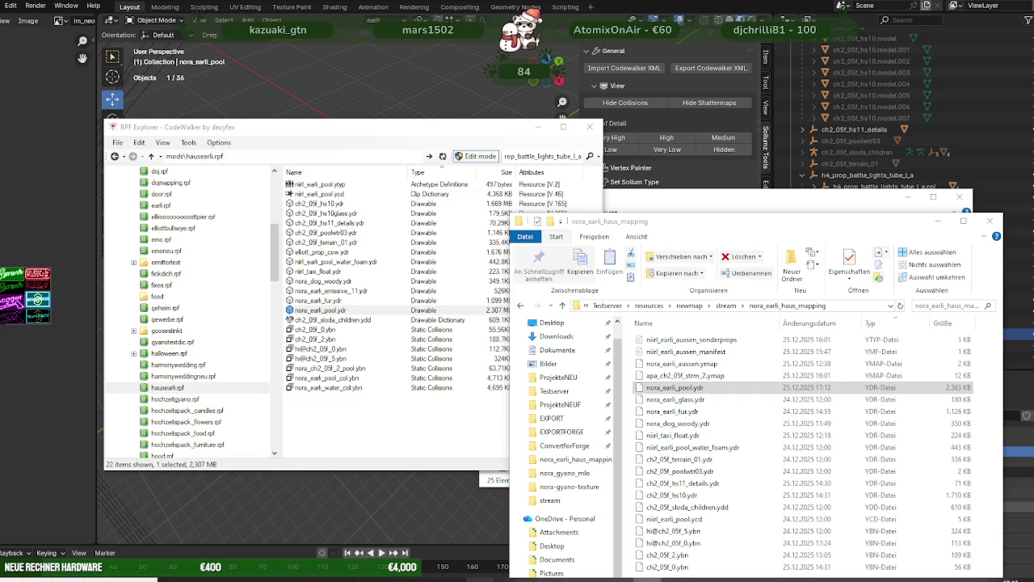
click(480, 579)
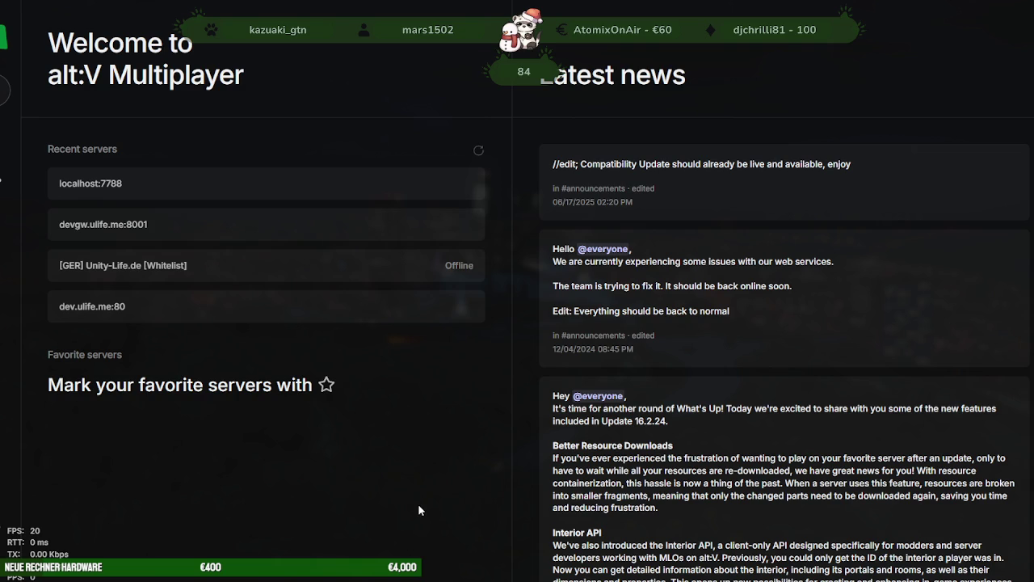
Step: Connect the alt:V client to the localhost:7788 recent server
click(234, 178)
click(589, 340)
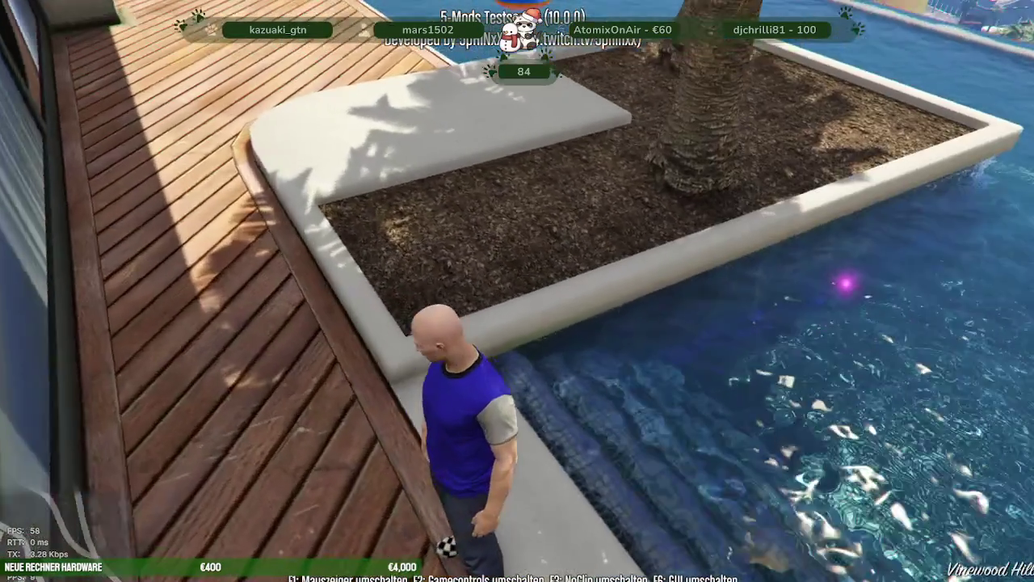
Step: Walk the character through the pool, across the deck and grass, and along the pool wall
key(w)
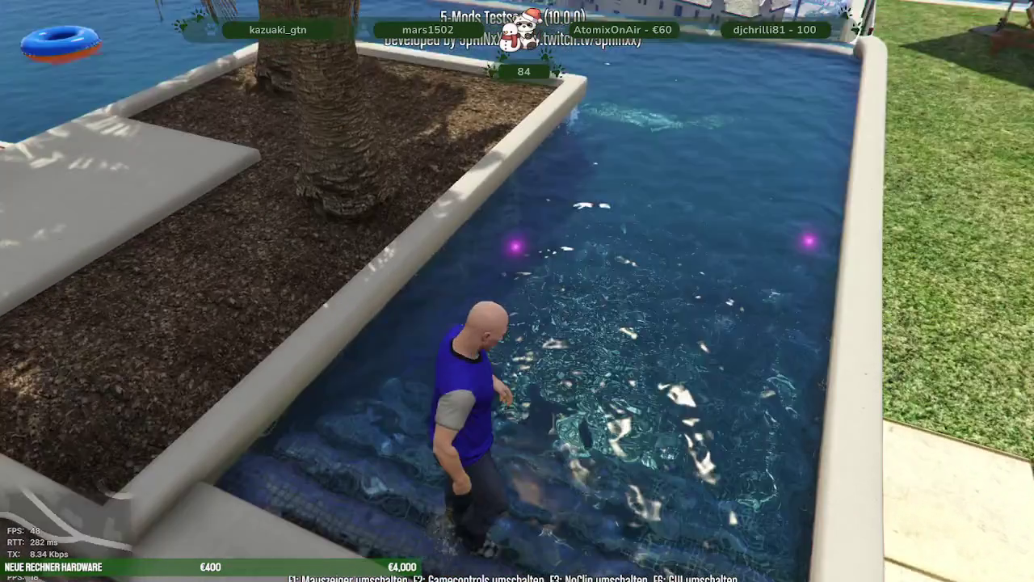
key(w)
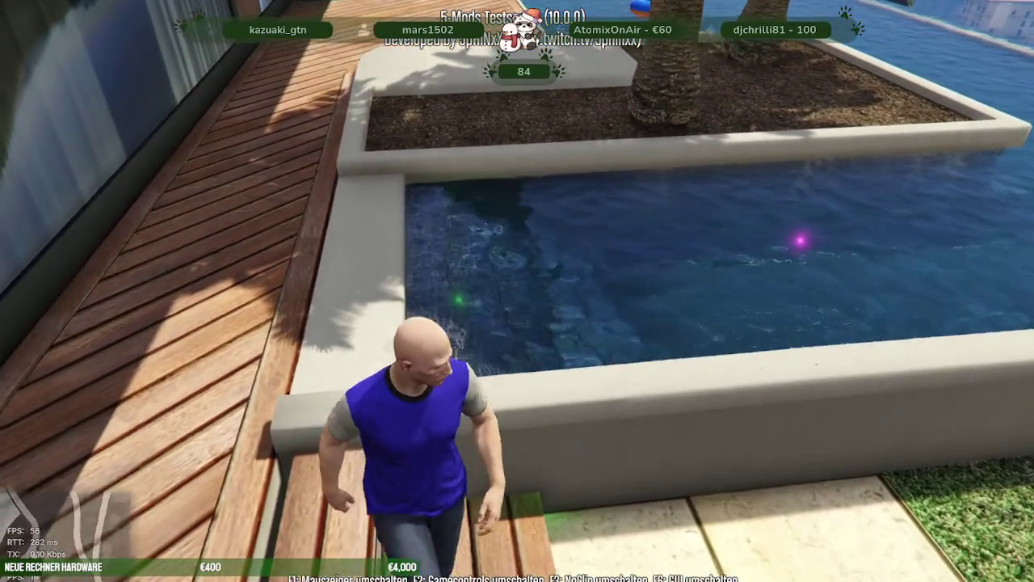
key(w)
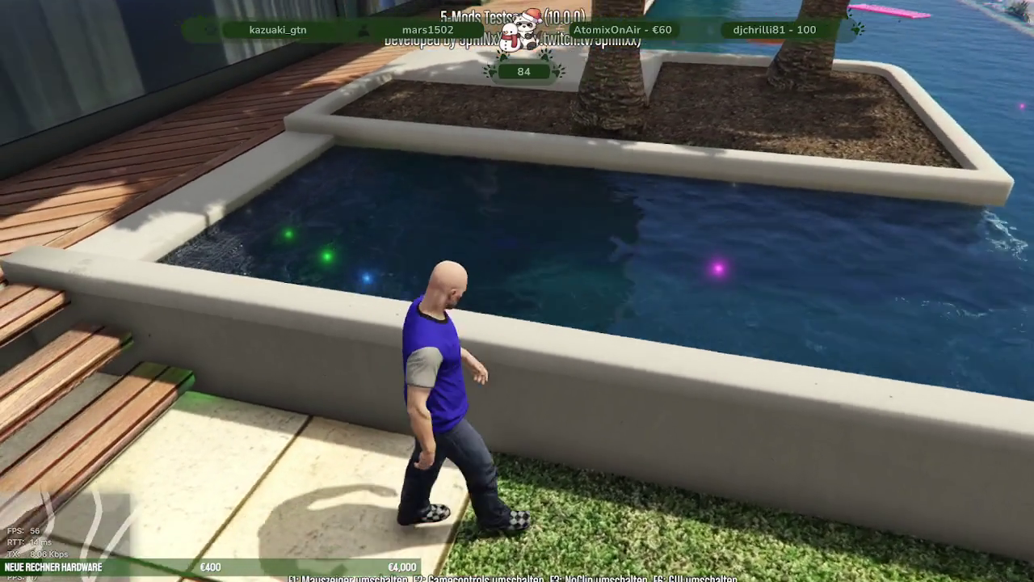
key(w)
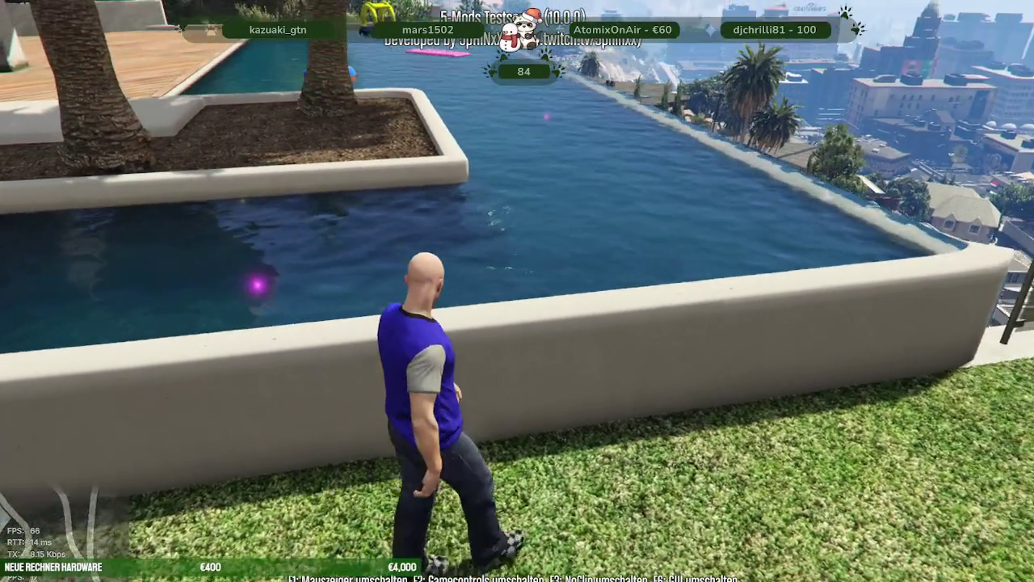
key(w)
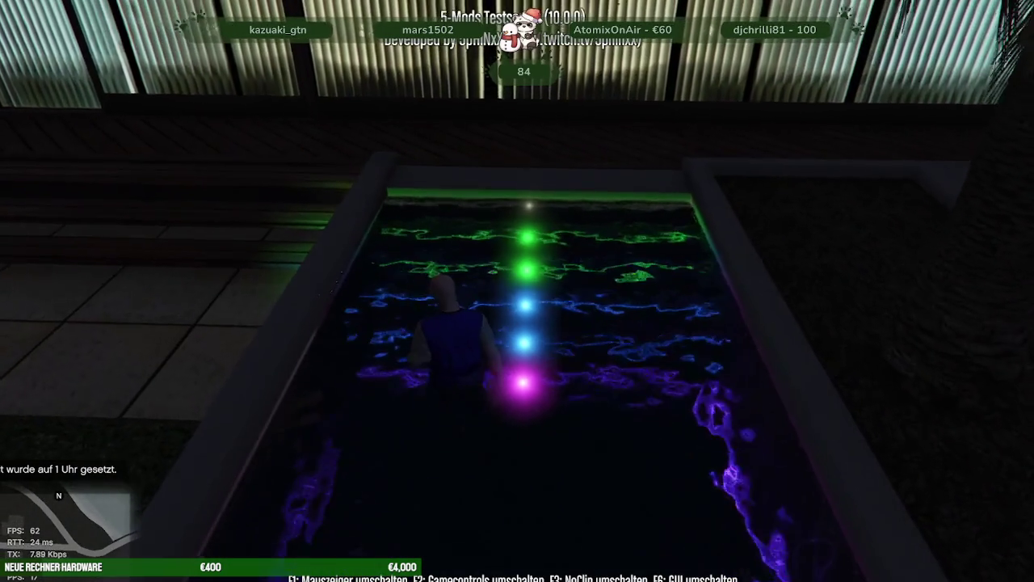
key(w)
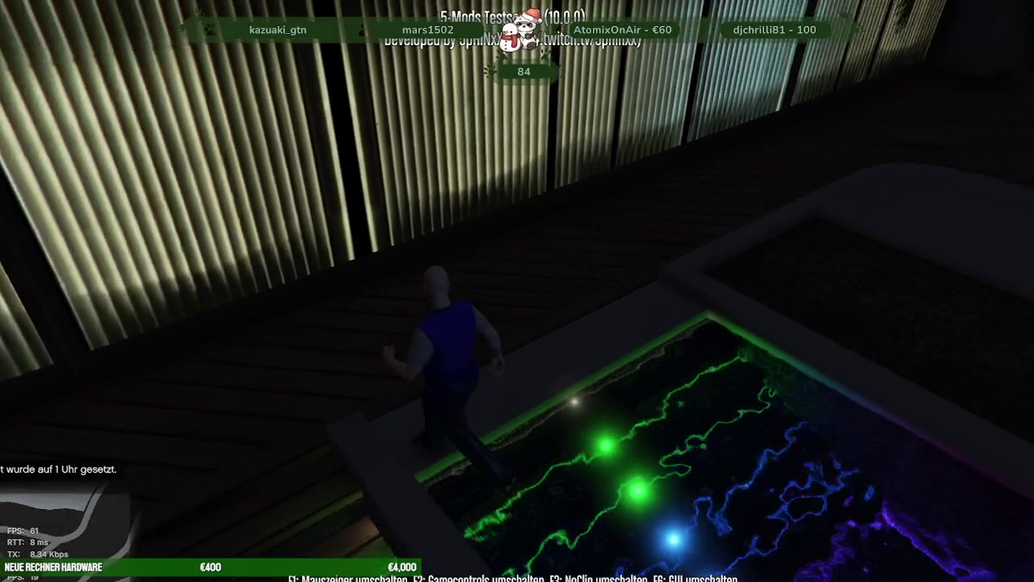
key(w)
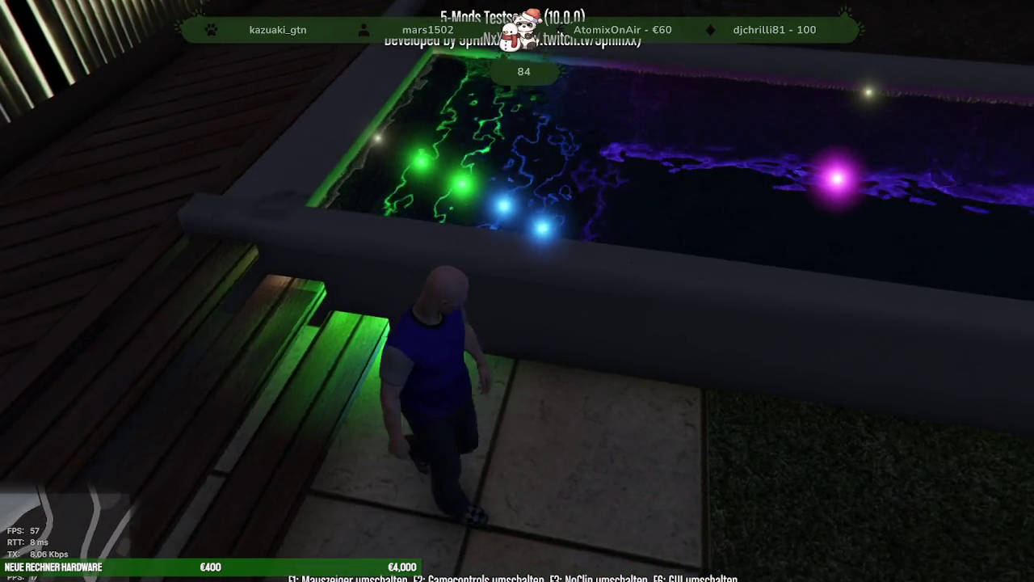
key(w)
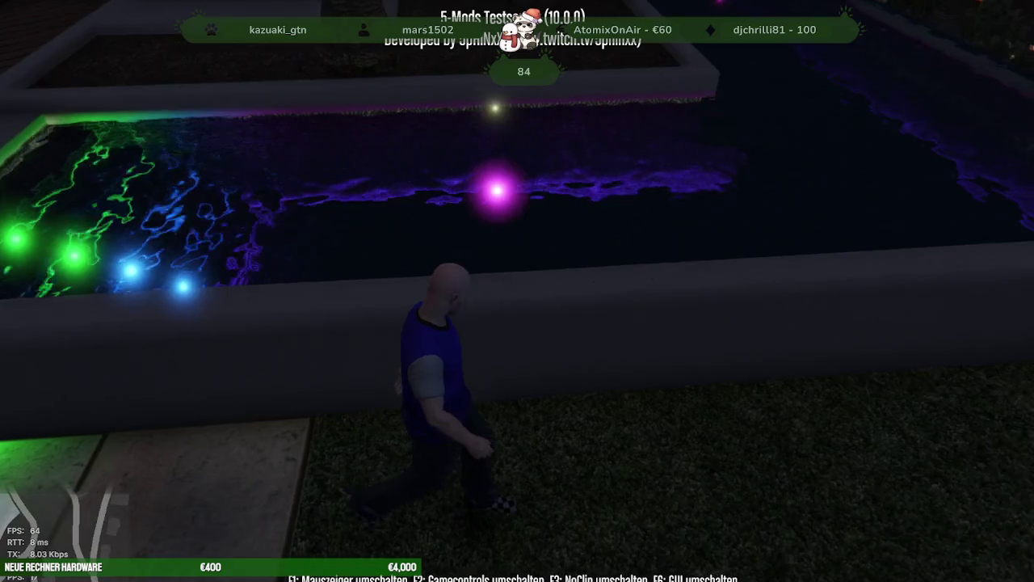
key(w)
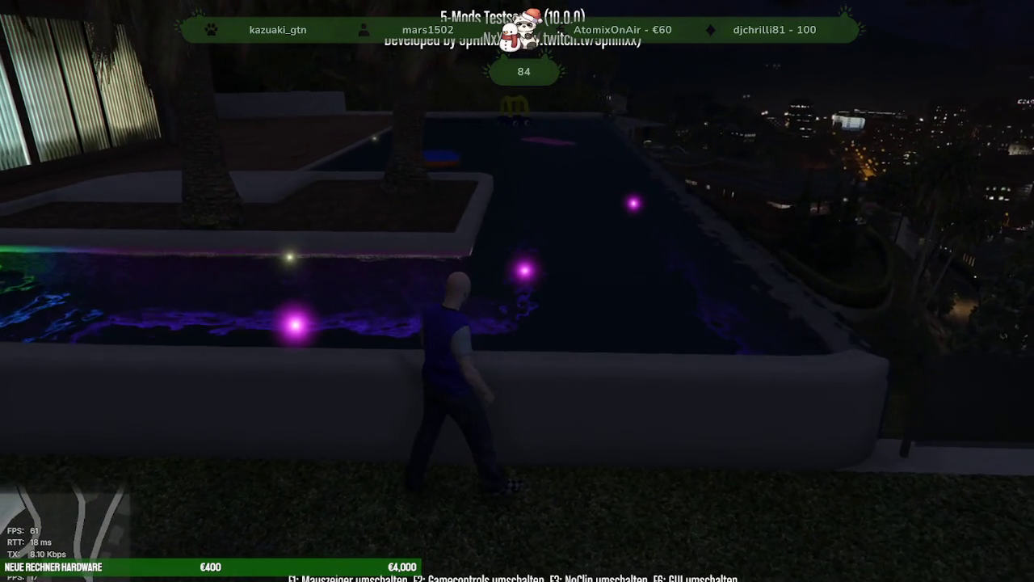
key(w)
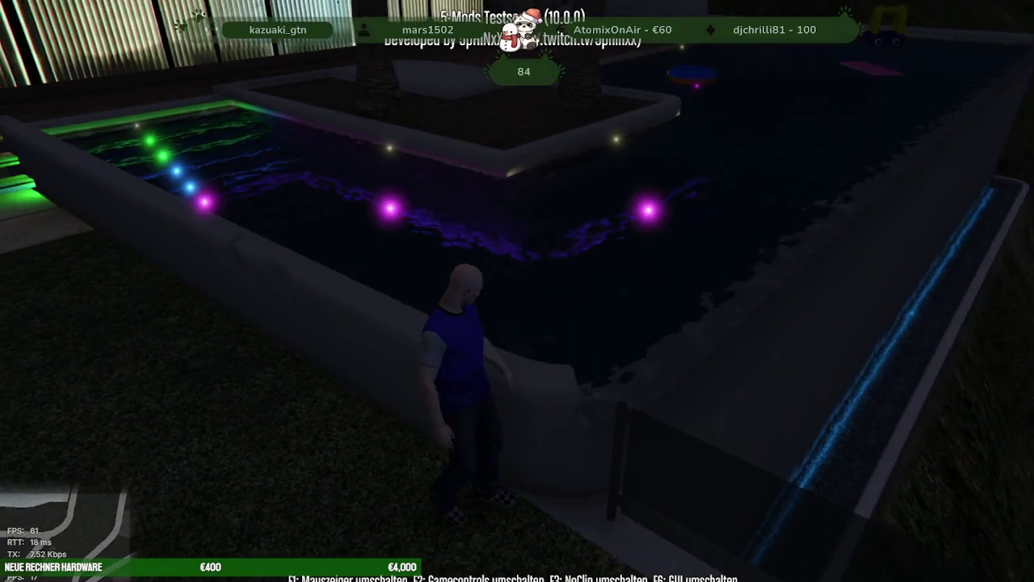
key(w)
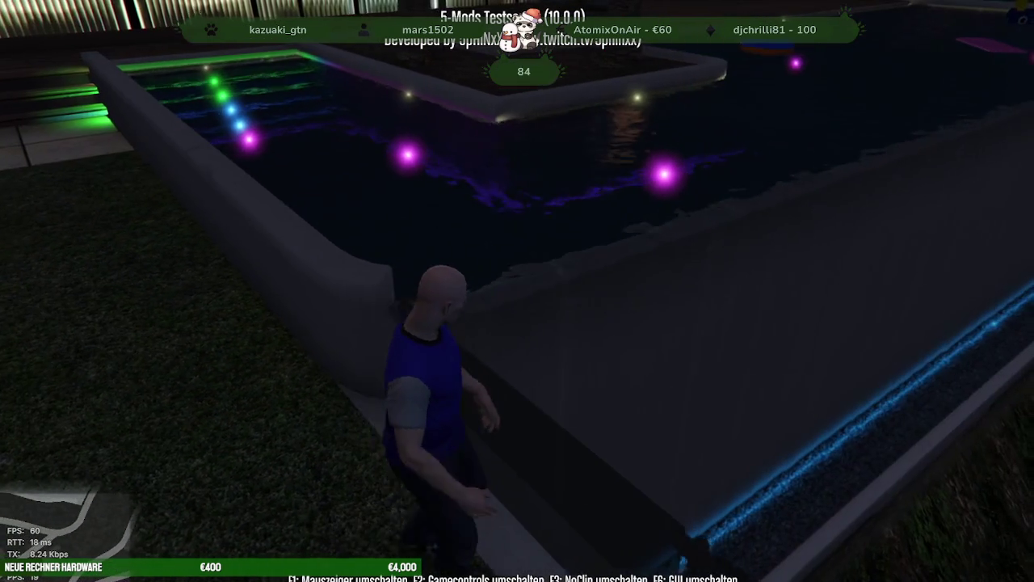
key(w)
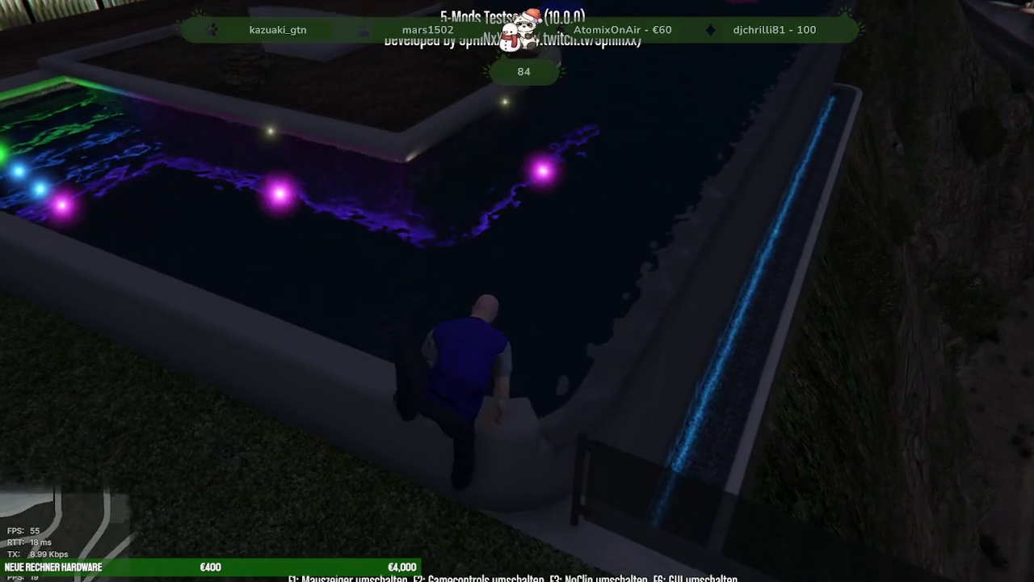
key(w)
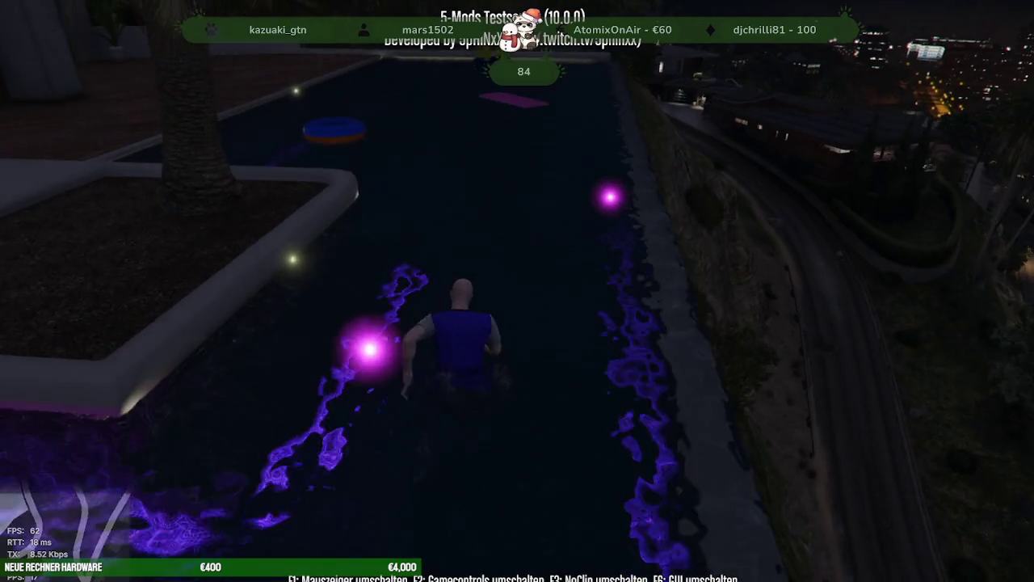
key(w)
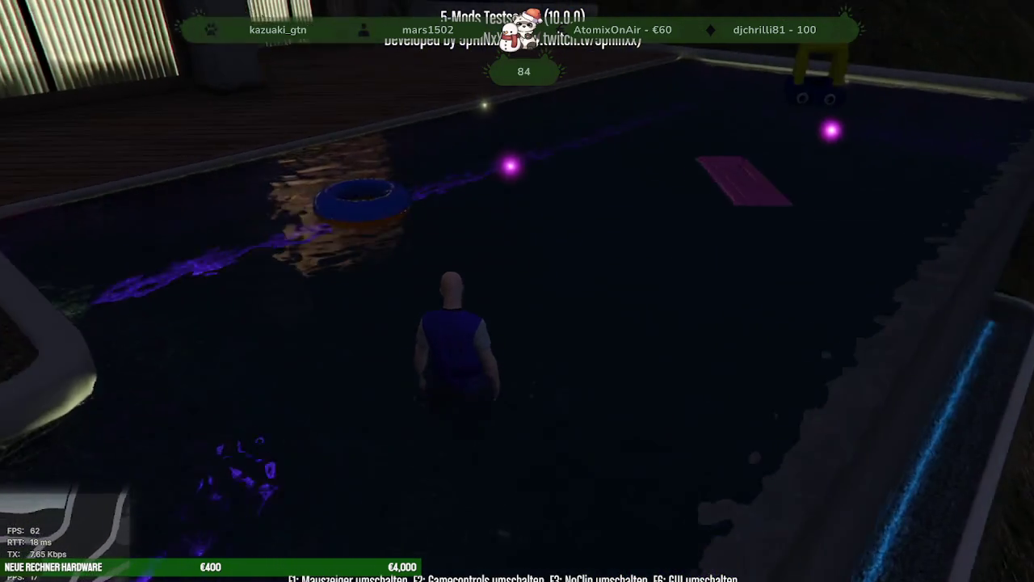
key(w)
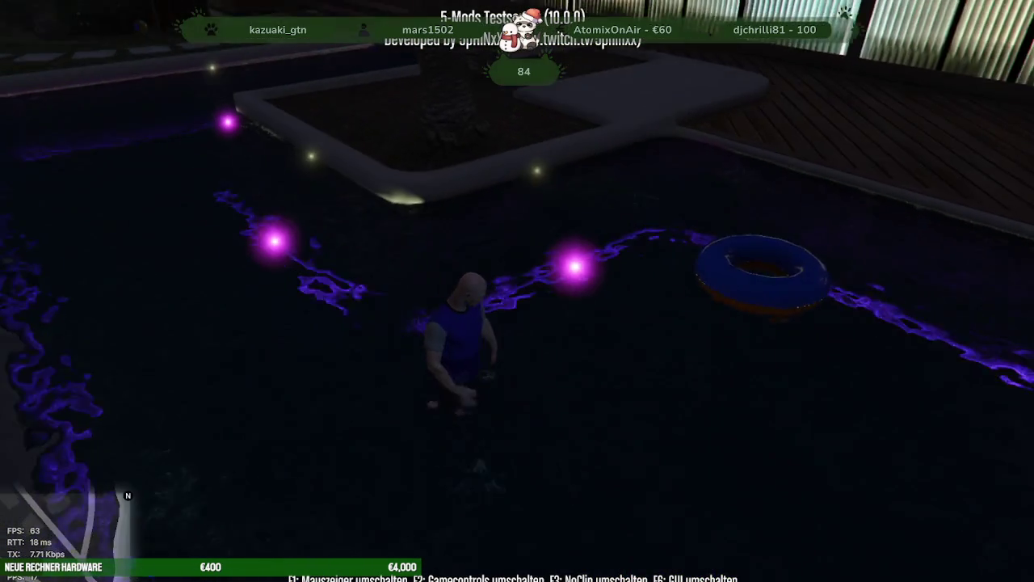
key(w)
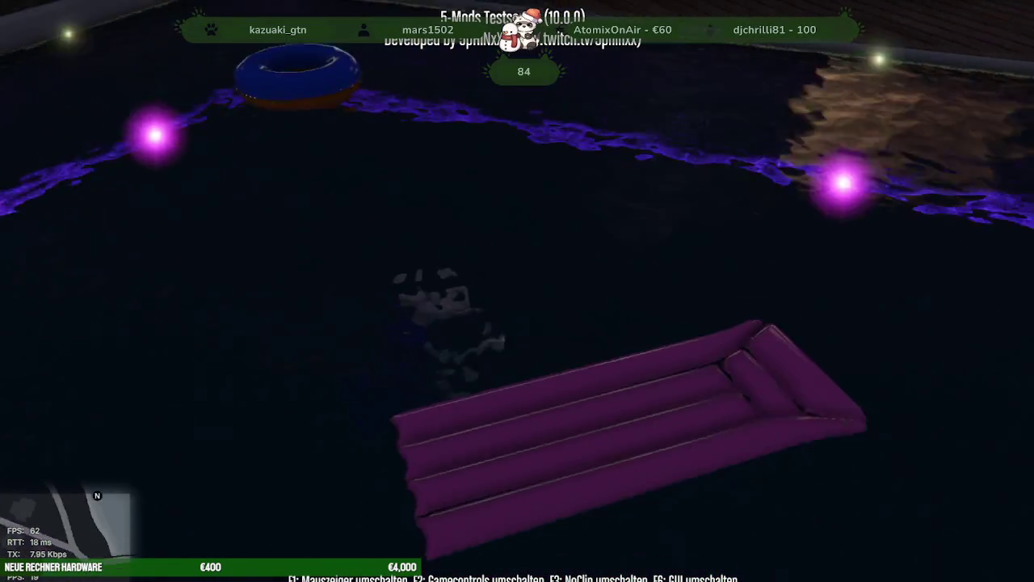
key(w)
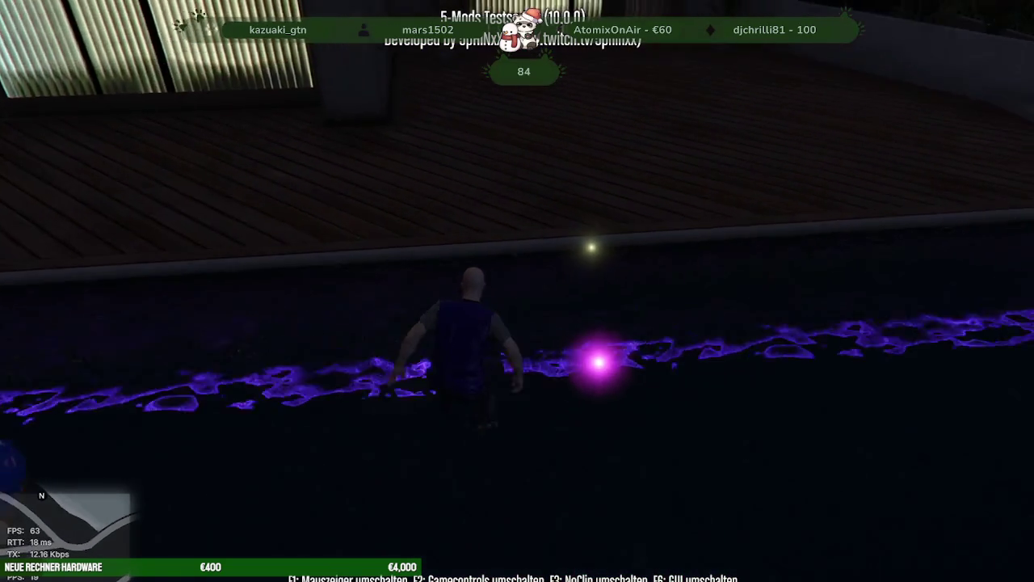
key(w)
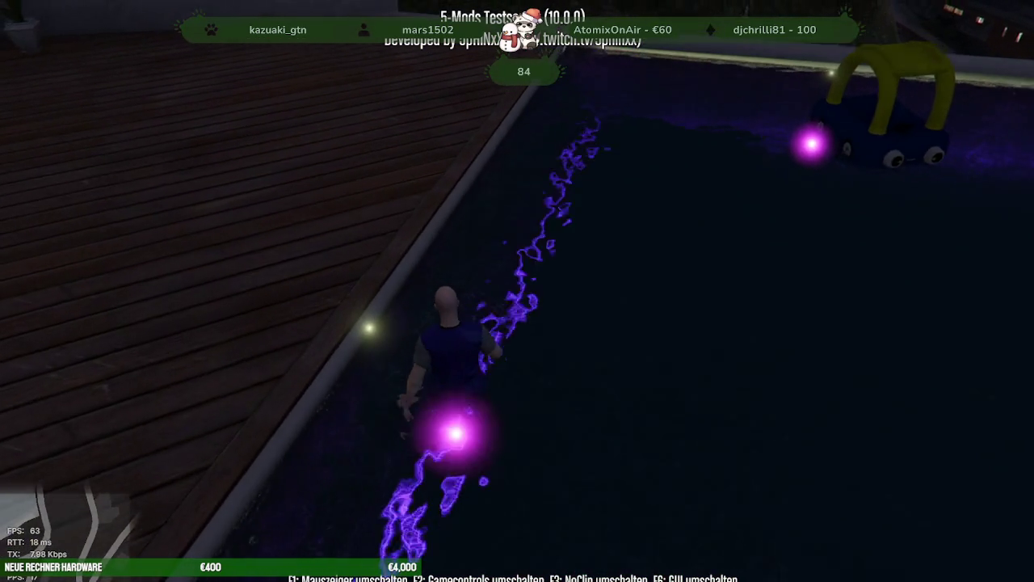
key(w)
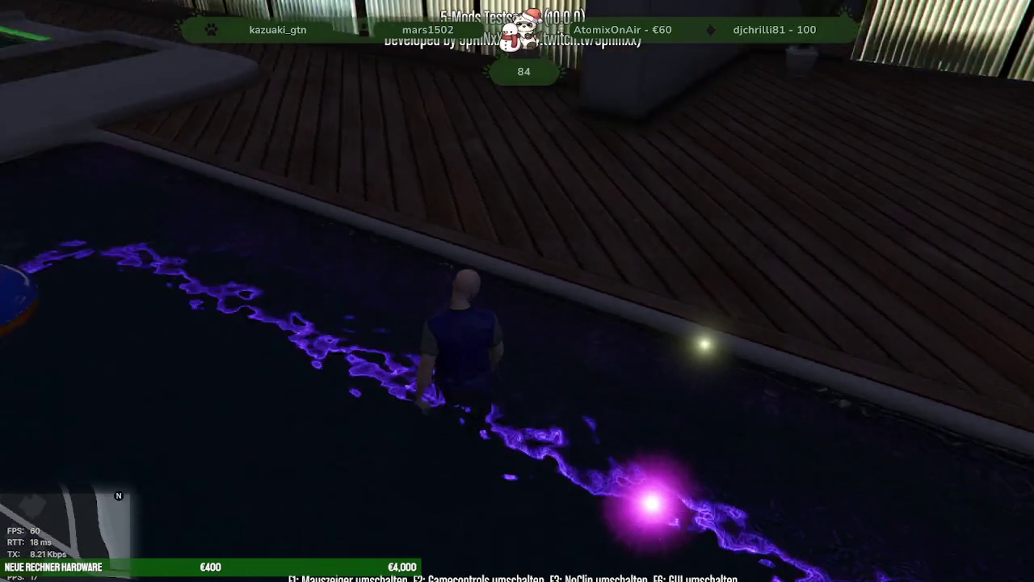
key(w)
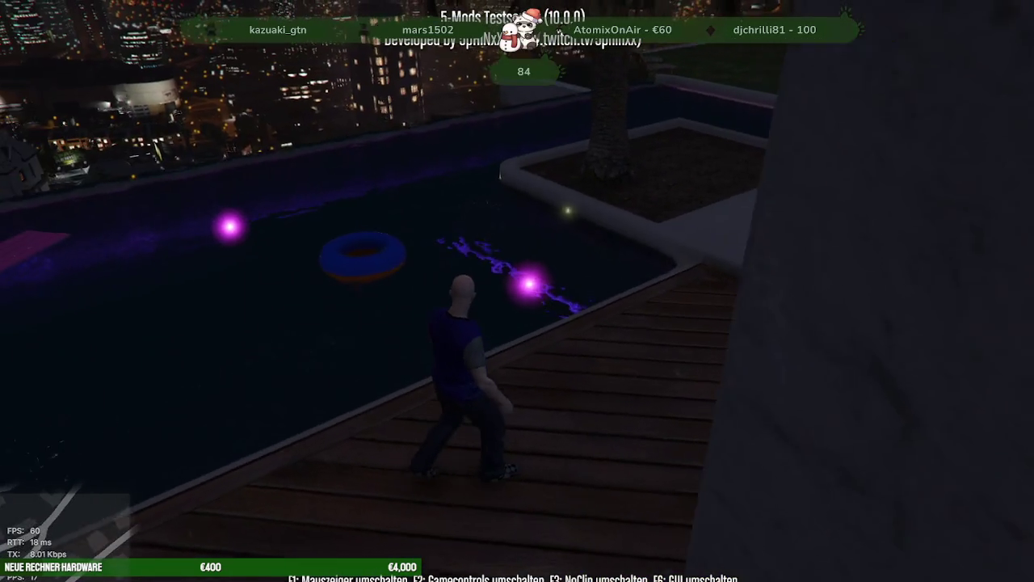
key(w)
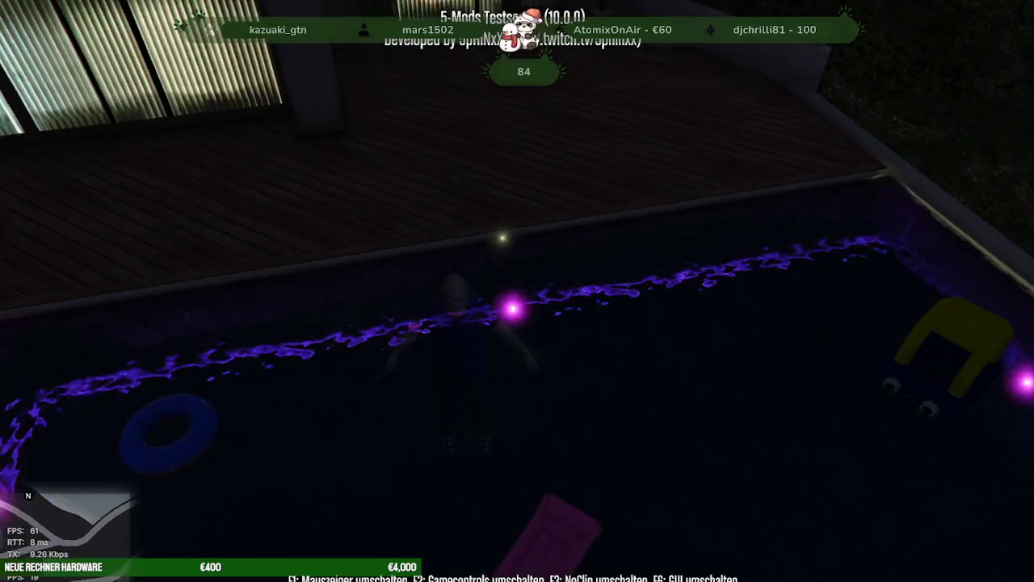
key(w)
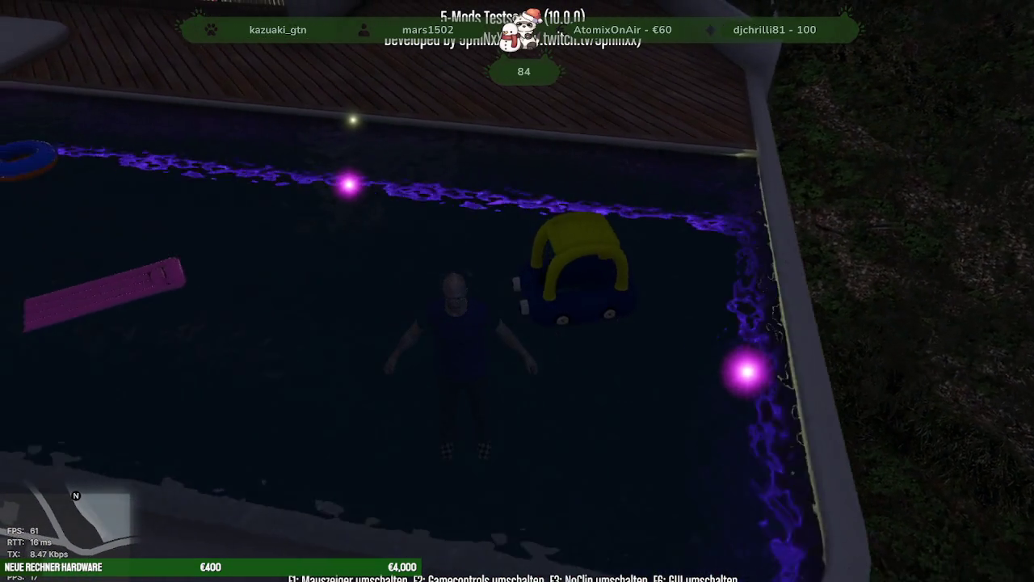
key(w)
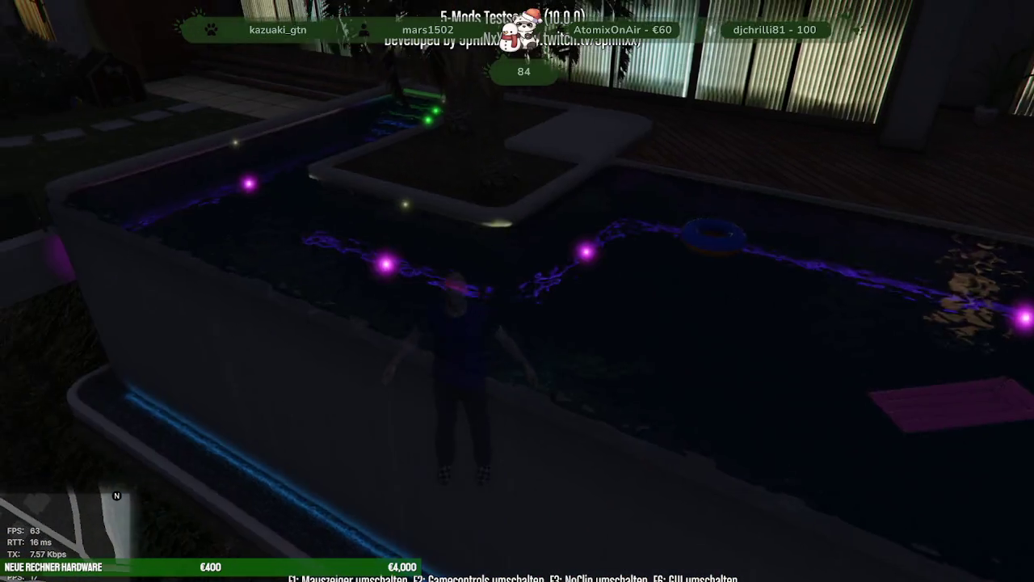
key(w)
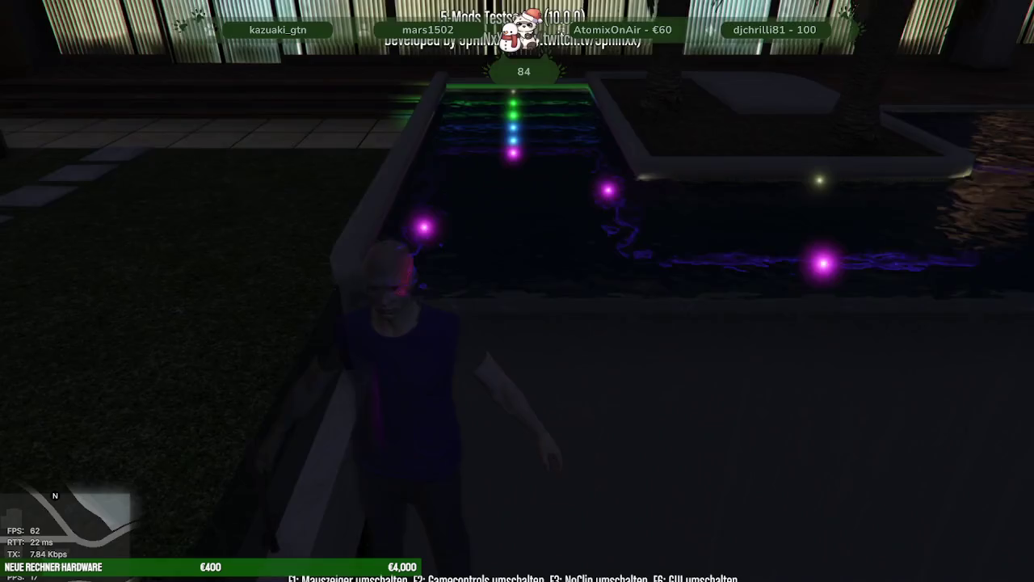
key(w)
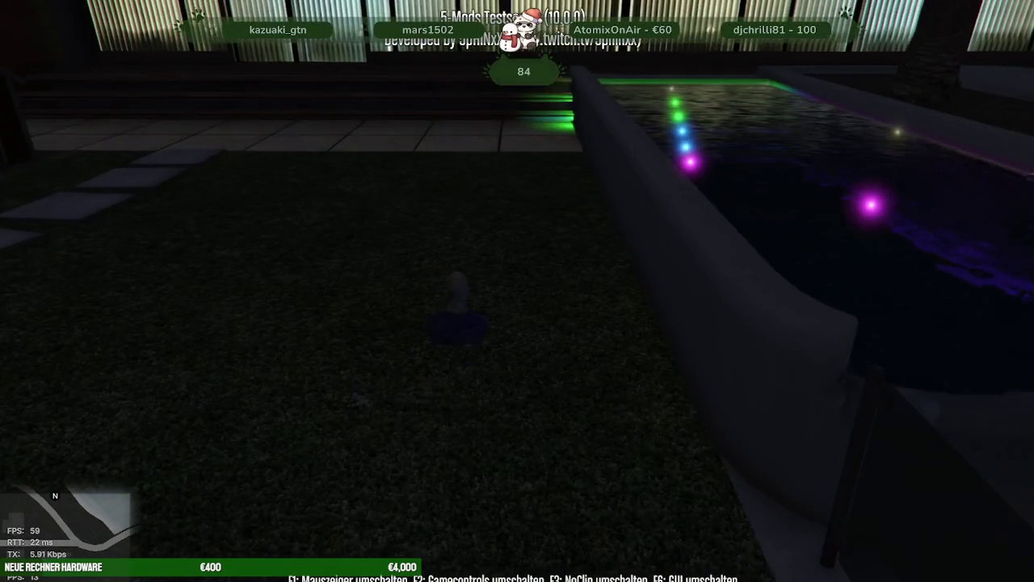
key(w)
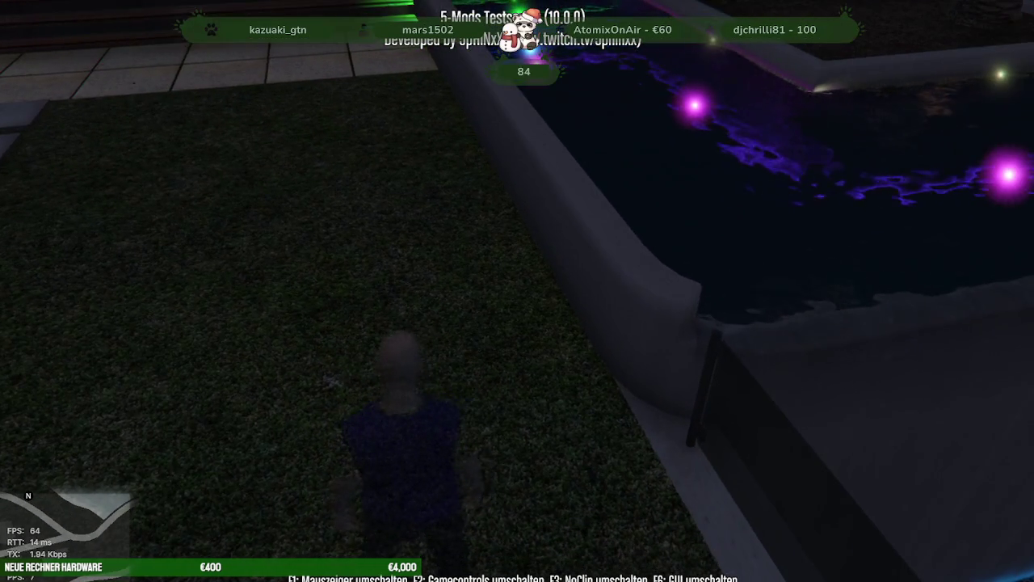
key(w)
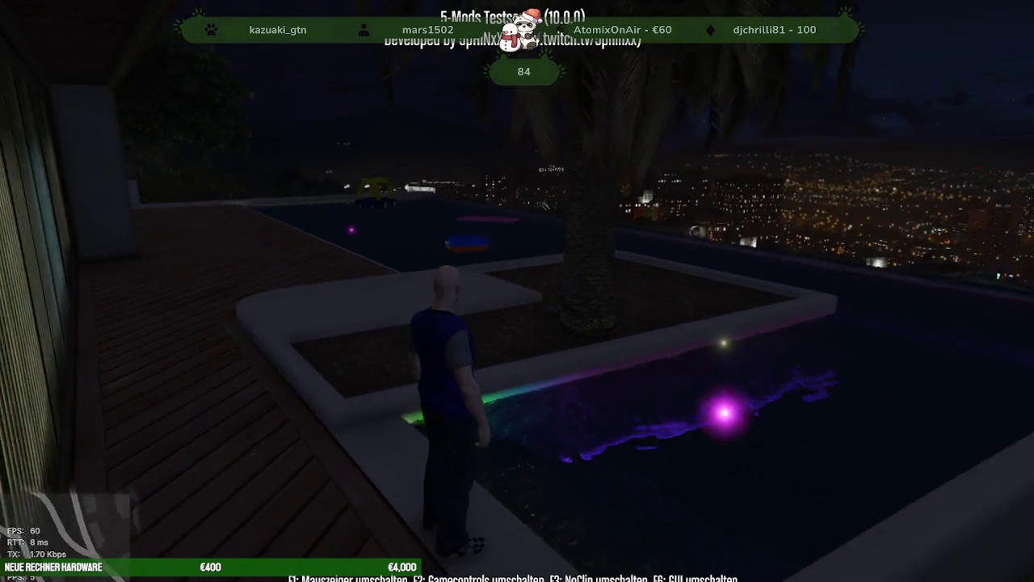
Step: Walk along the deck beside the lit glass wall, through the pool and out onto the lawn
key(w)
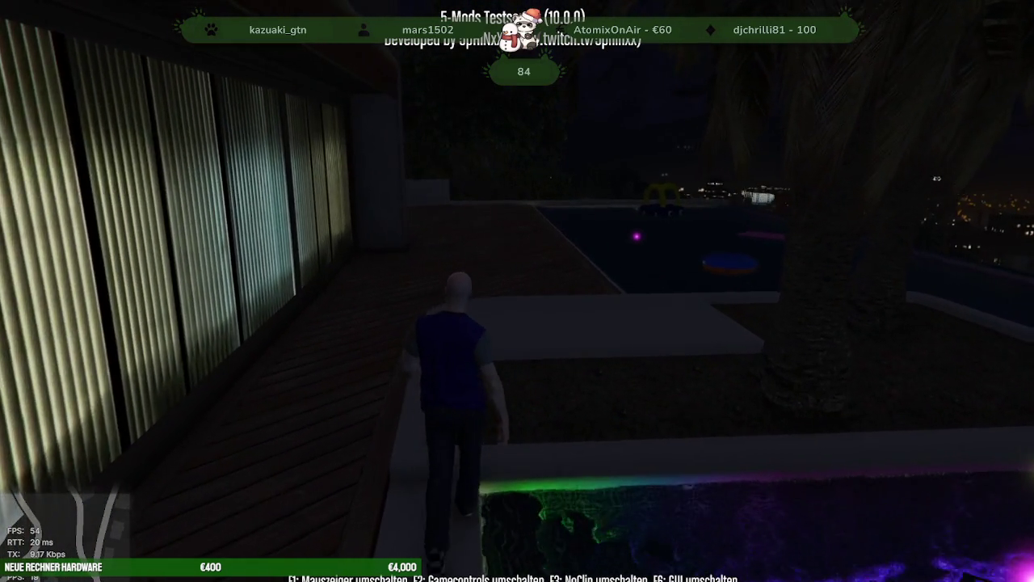
key(w)
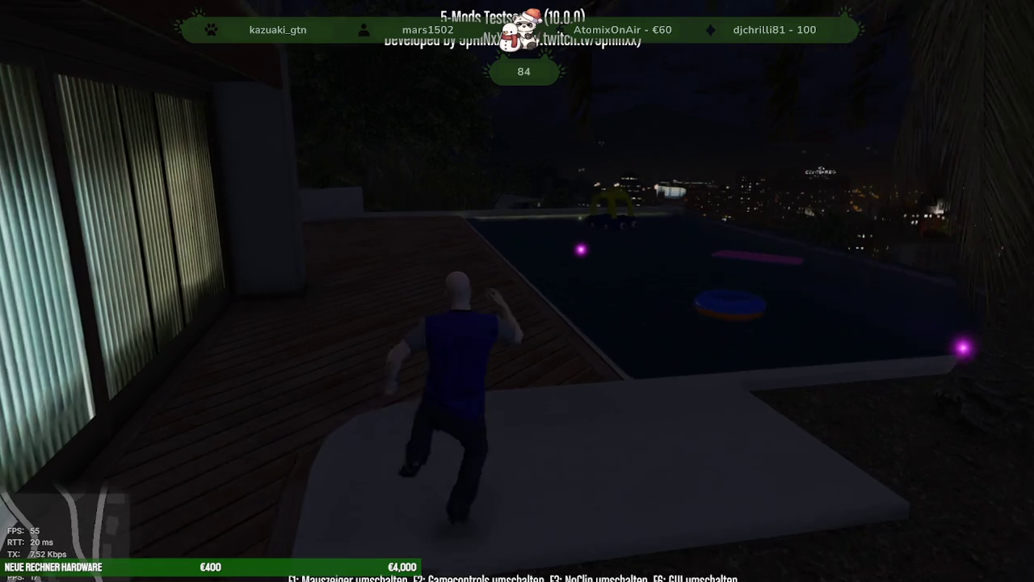
key(w)
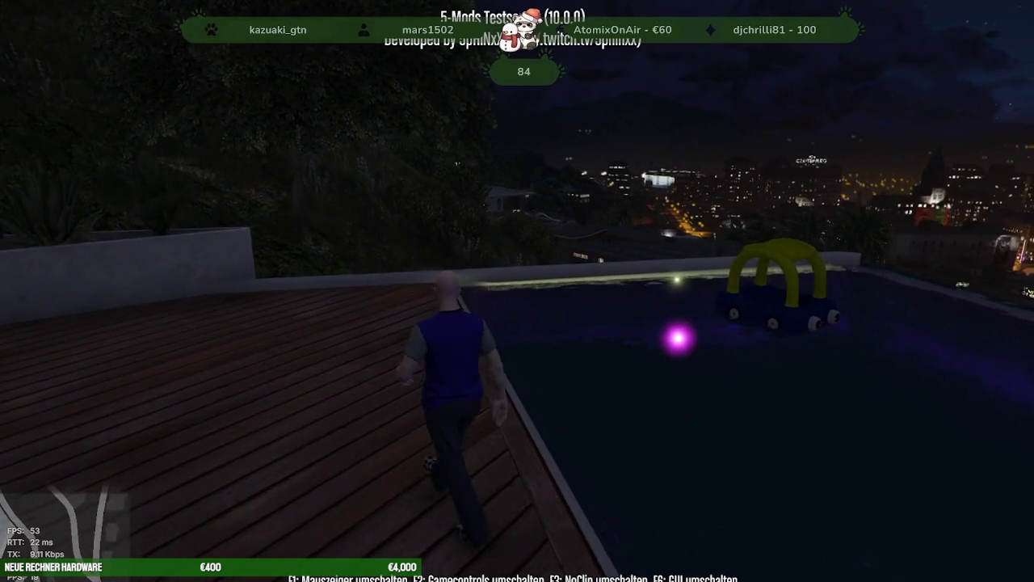
key(w)
key(w)
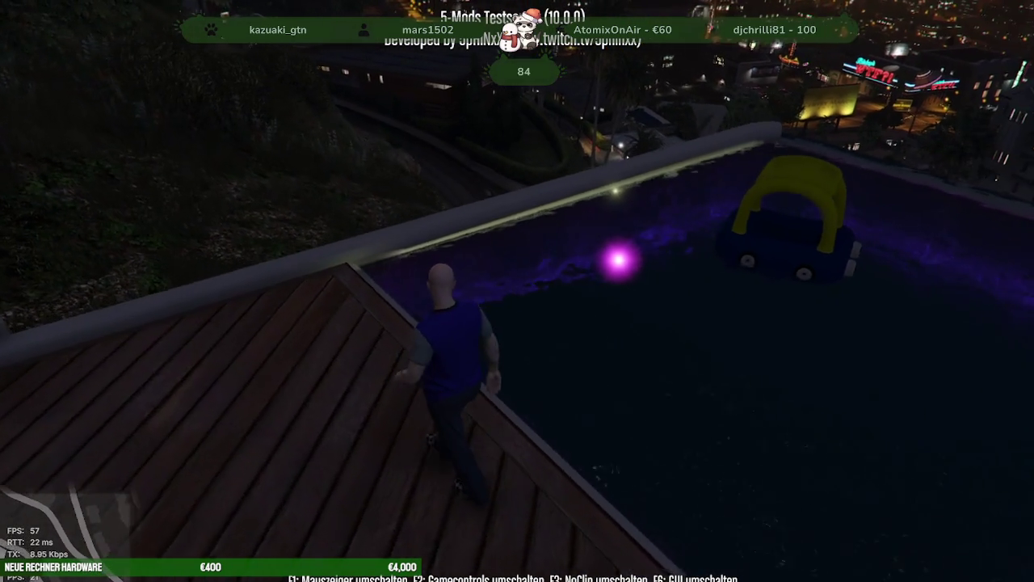
key(w)
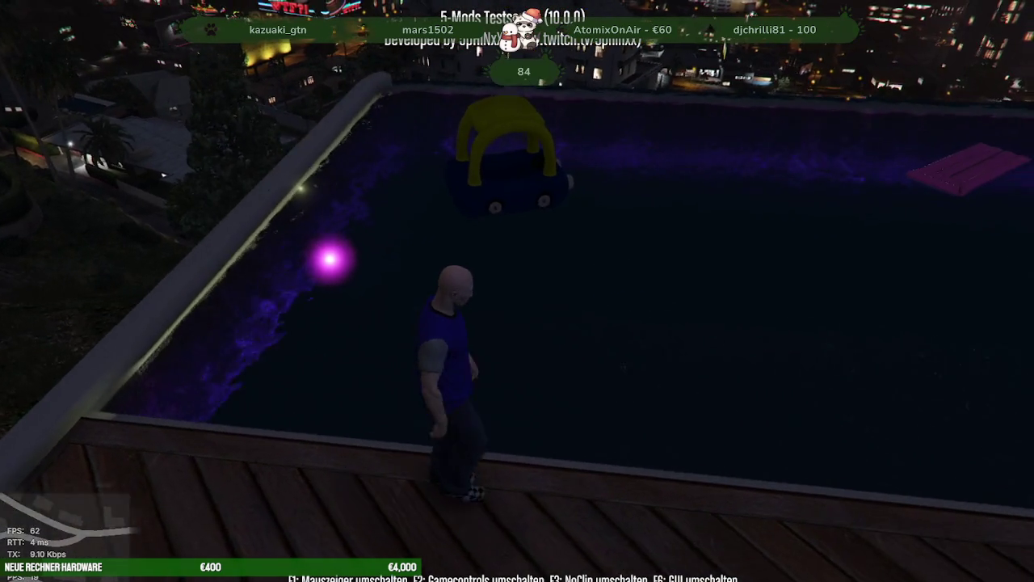
key(w)
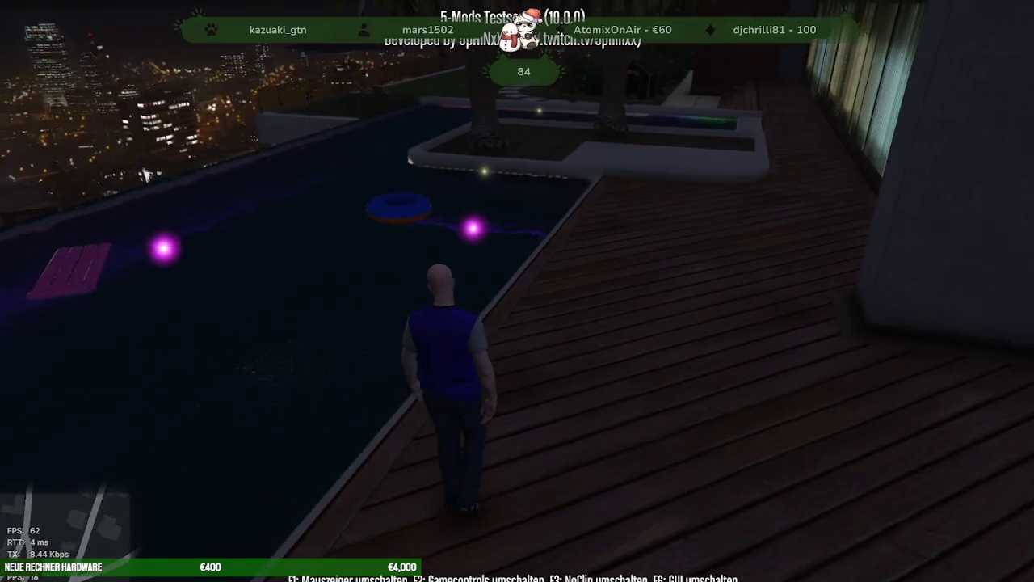
key(w)
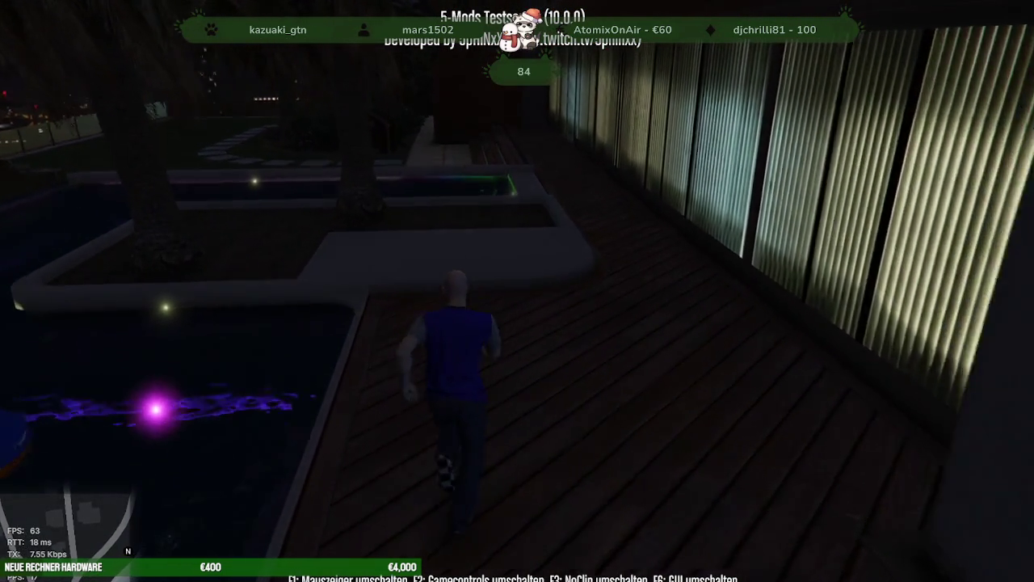
key(w)
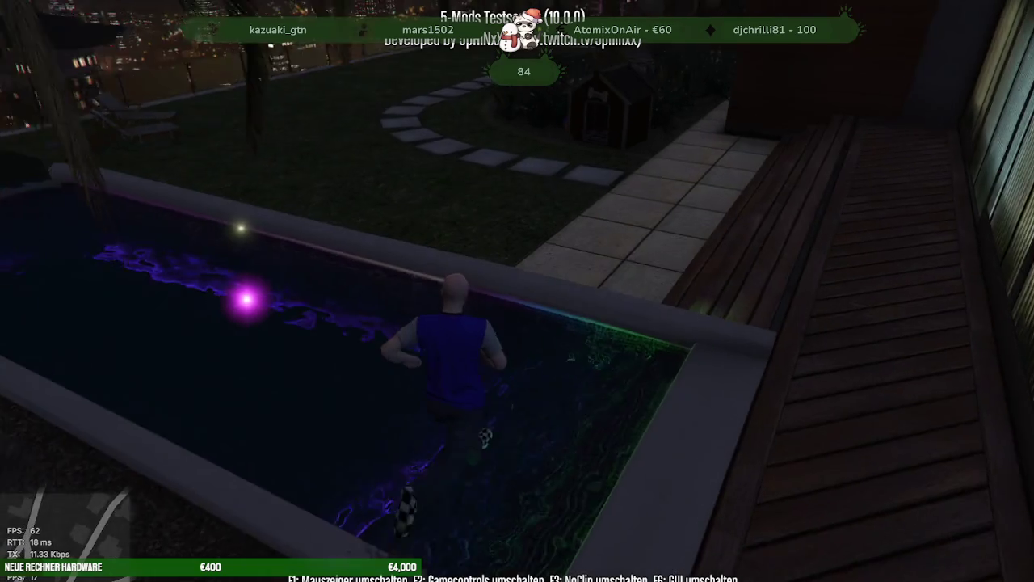
key(w)
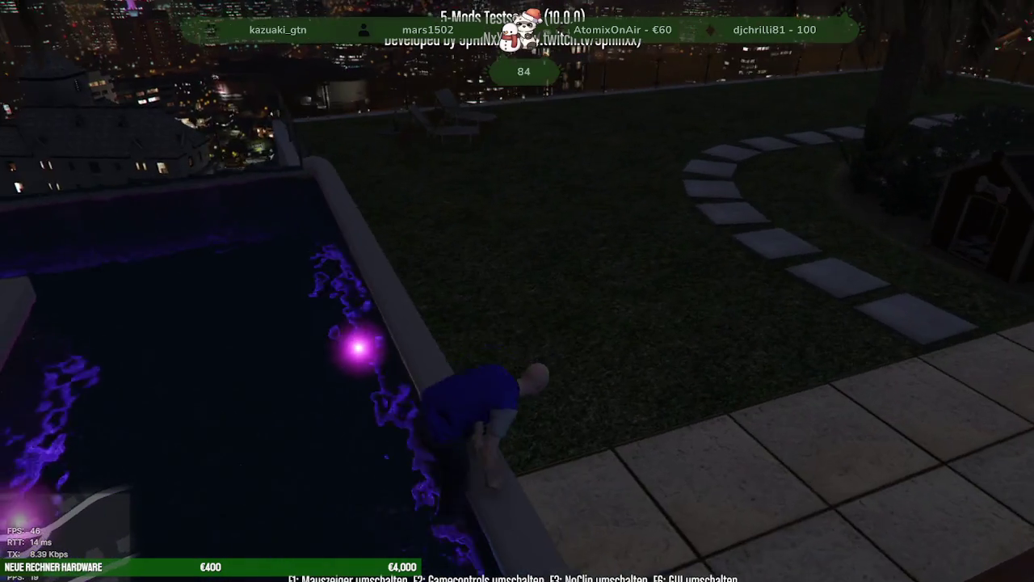
key(w)
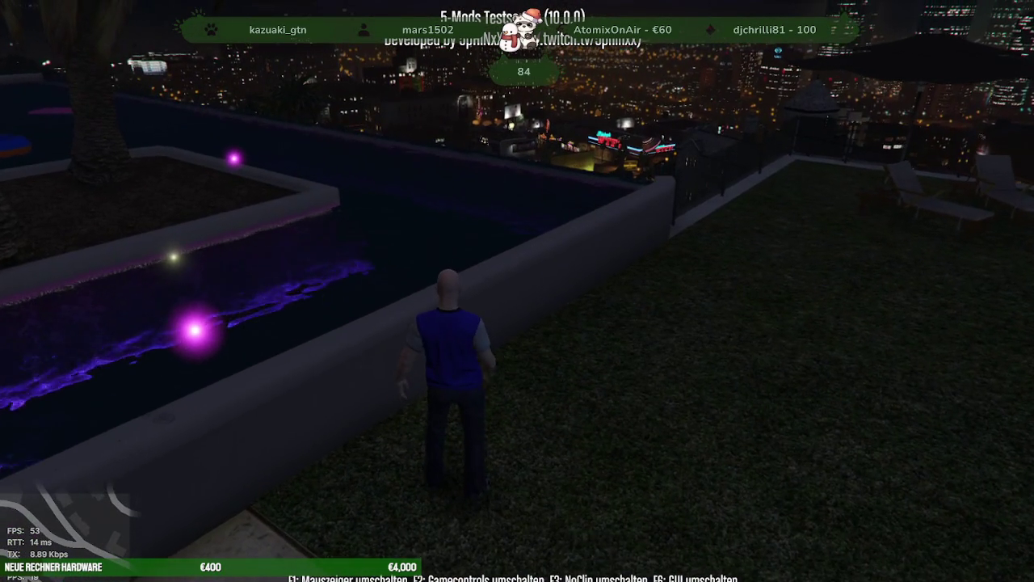
Step: Leave the game by running the quit command in the F8 console
key(F8)
text(quuit)
key(BackSpace)
key(BackSpace)
text(it)
key(Return)
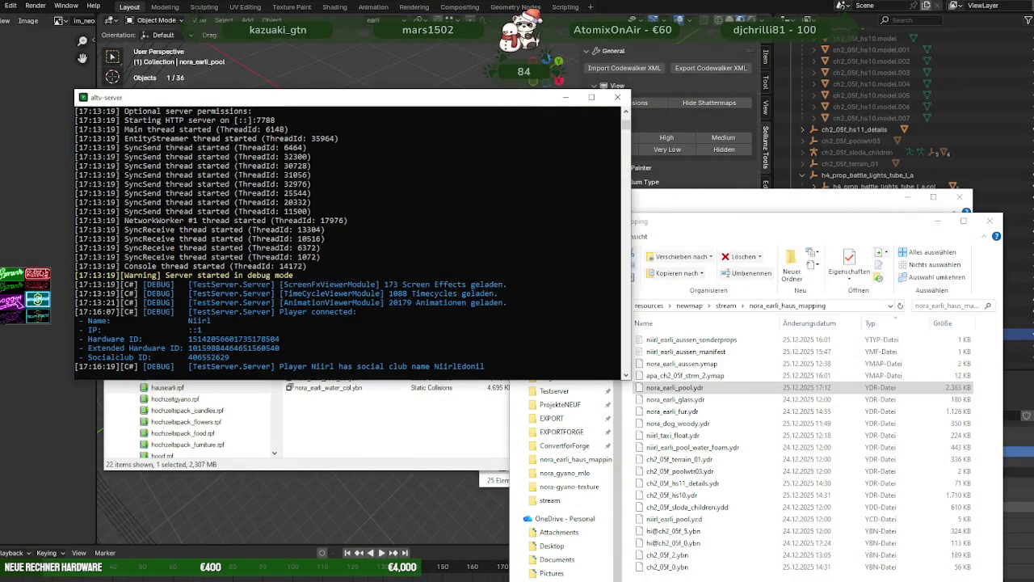
Step: Bring Blender to the front and orbit and zoom around the nora_earli_pool model from several angles
click(434, 496)
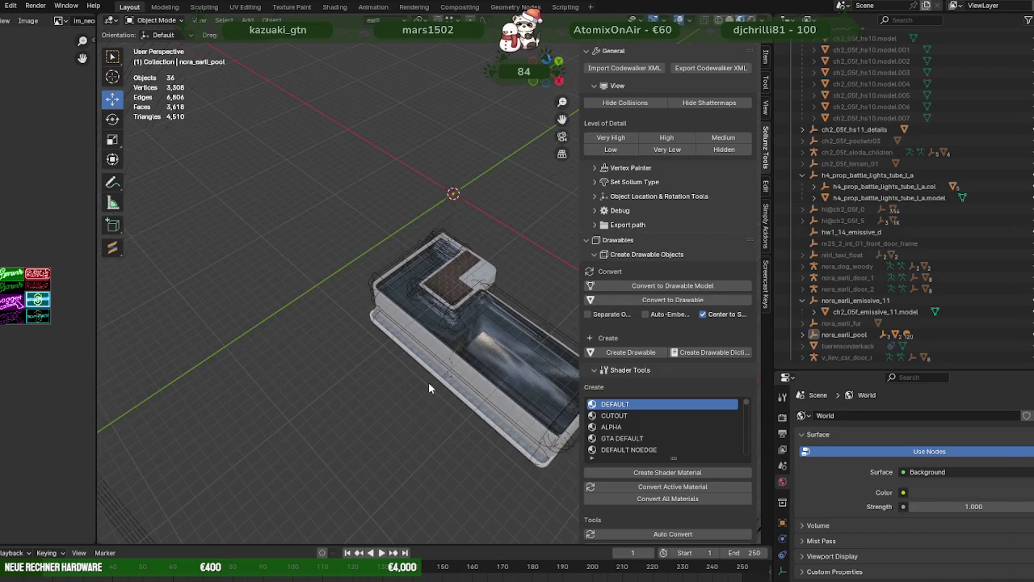
scroll(428, 381, down, 3)
scroll(436, 383, up, 5)
mouse_move(365, 379)
middle_down()
mouse_move(291, 323)
mouse_move(505, 322)
middle_up()
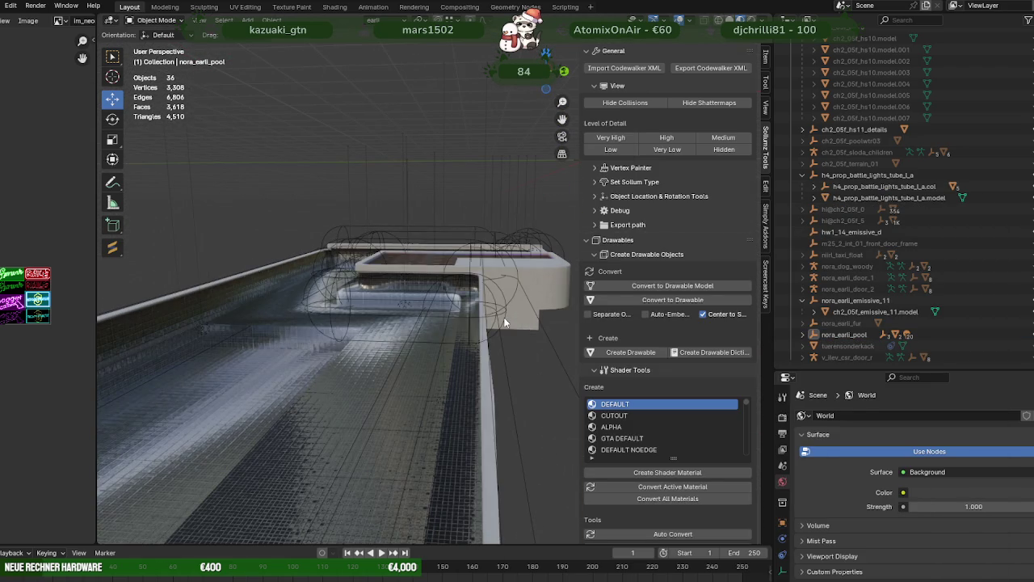
scroll(549, 296, down, 5)
mouse_move(544, 292)
middle_down()
mouse_move(507, 328)
mouse_move(401, 345)
middle_up()
mouse_move(490, 355)
middle_down()
mouse_move(379, 341)
mouse_move(407, 349)
mouse_move(429, 318)
middle_up()
scroll(380, 341, up, 3)
scroll(432, 347, down, 3)
mouse_move(433, 377)
middle_down()
mouse_move(333, 382)
mouse_move(548, 377)
middle_up()
middle_drag(390, 376, 462, 371)
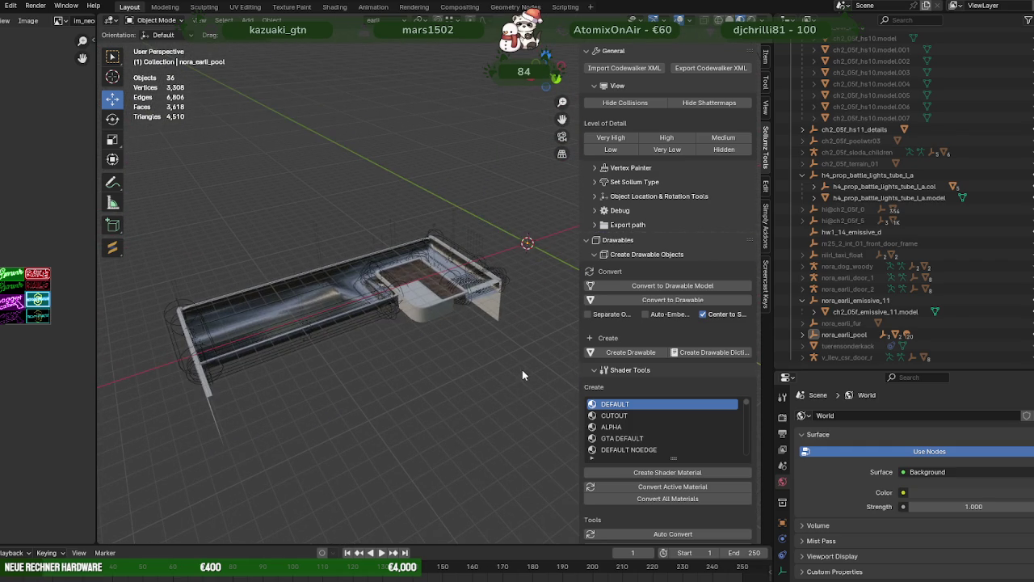